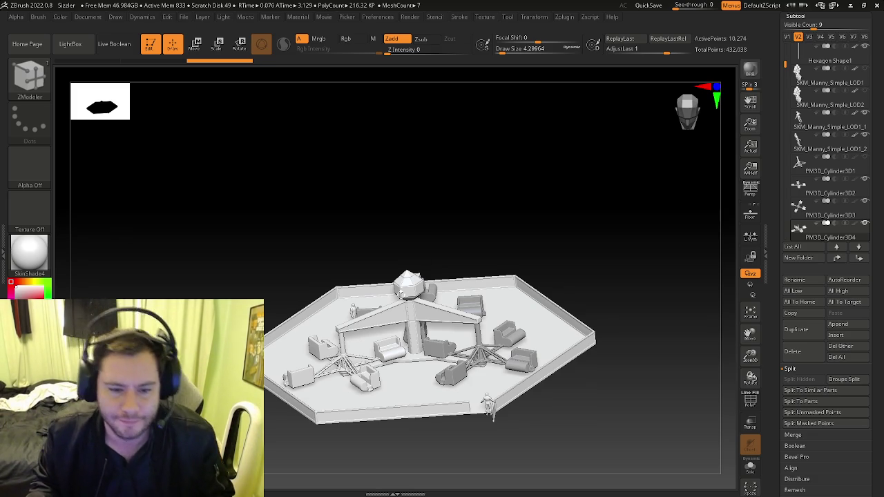
# - Save the Sizzler project over the existing Sizzler.zpr in the Circus folder
pyautogui.moveTo(460, 310); pyautogui.dragTo(474, 331, button='right')
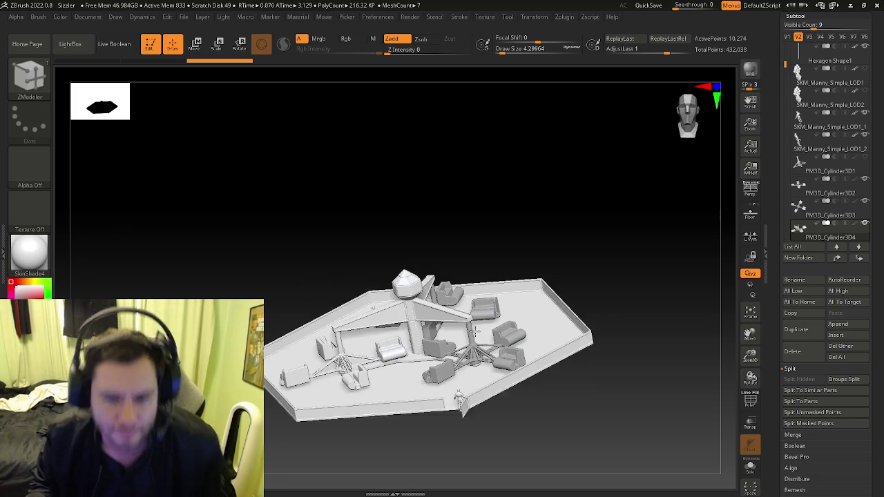
pyautogui.keyDown('ctrl'); pyautogui.moveTo(475, 331); pyautogui.dragTo(298, 65, button='right'); pyautogui.keyUp('ctrl')
pyautogui.click(185, 19)
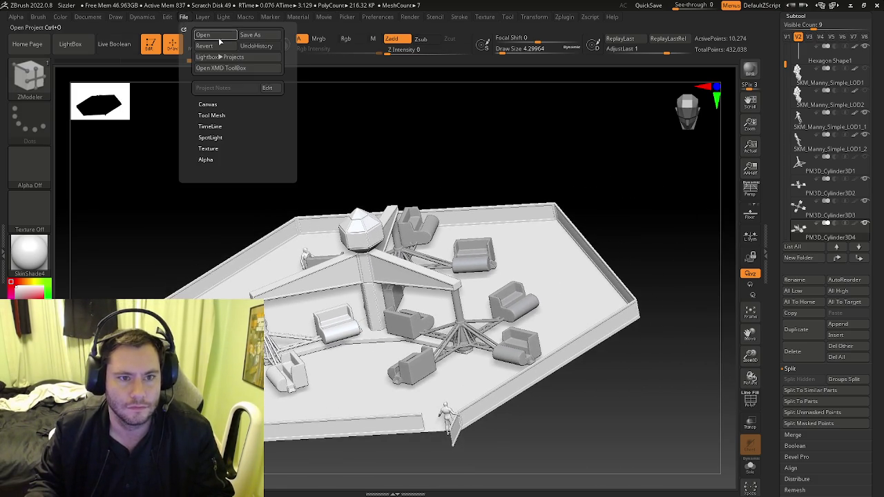
pyautogui.click(263, 34)
pyautogui.click(631, 391)
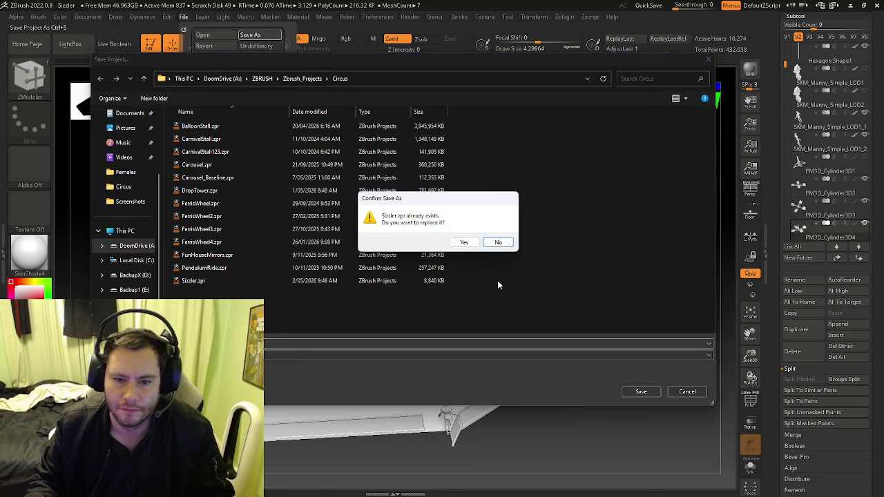
pyautogui.click(464, 243)
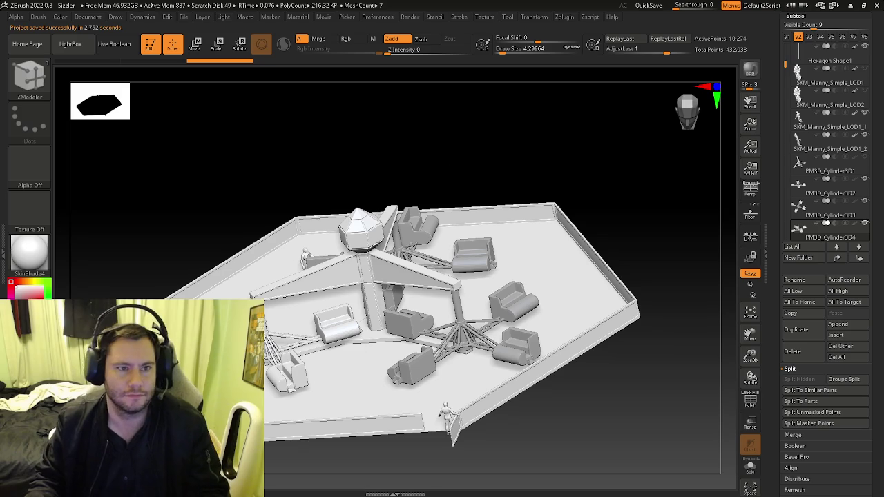
# - Open the DropTower.zpr project without saving further changes
pyautogui.click(184, 17)
pyautogui.click(204, 35)
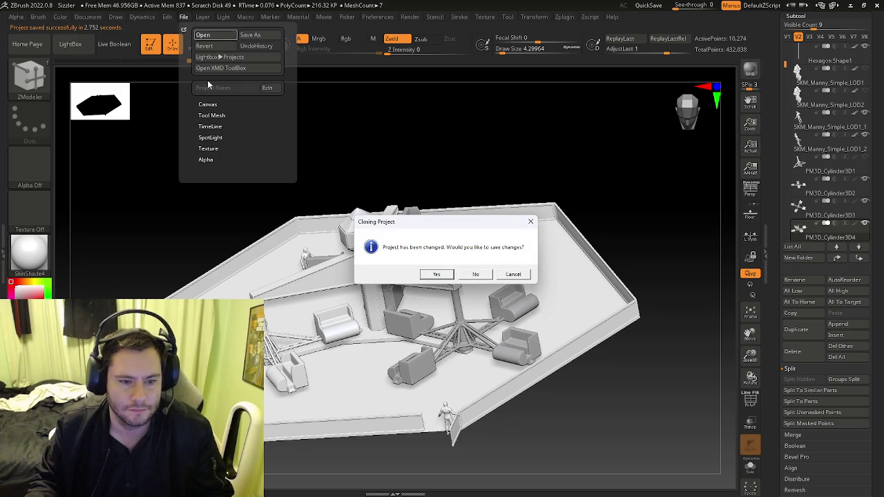
pyautogui.click(475, 275)
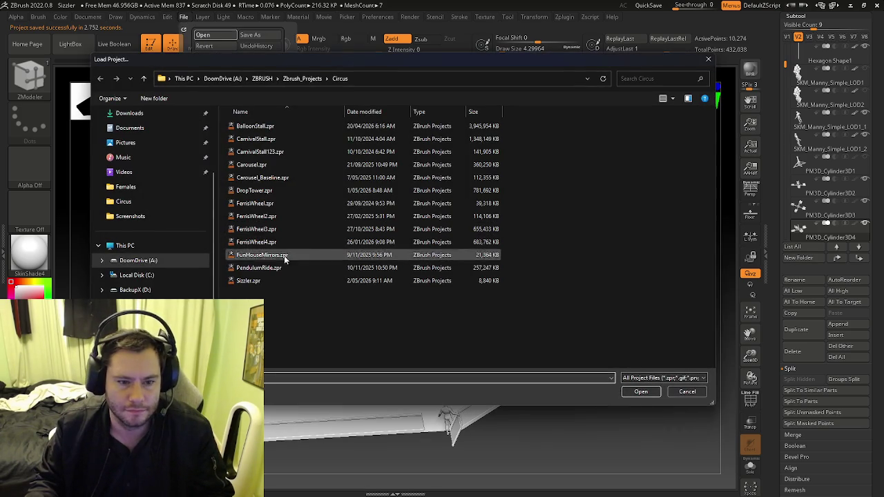
pyautogui.click(255, 190)
pyautogui.click(642, 391)
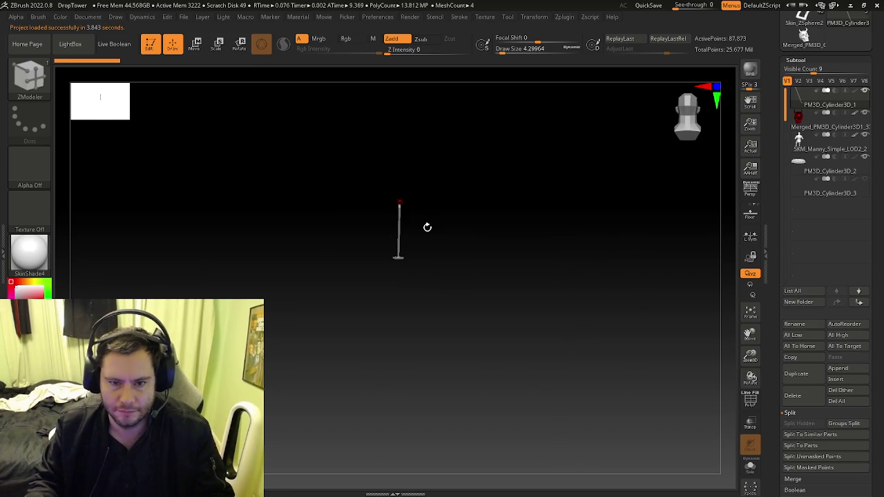
pyautogui.press('f')
pyautogui.moveTo(445, 252)
pyautogui.mouseDown()
pyautogui.moveTo(468, 239)
pyautogui.moveTo(476, 246)
pyautogui.moveTo(444, 268)
pyautogui.moveTo(417, 232)
pyautogui.mouseUp()
pyautogui.moveTo(416, 233)
pyautogui.keyDown('ctrl'); pyautogui.mouseDown(button='right')
pyautogui.moveTo(462, 243)
pyautogui.moveTo(398, 237)
pyautogui.mouseUp(button='right'); pyautogui.keyUp('ctrl')
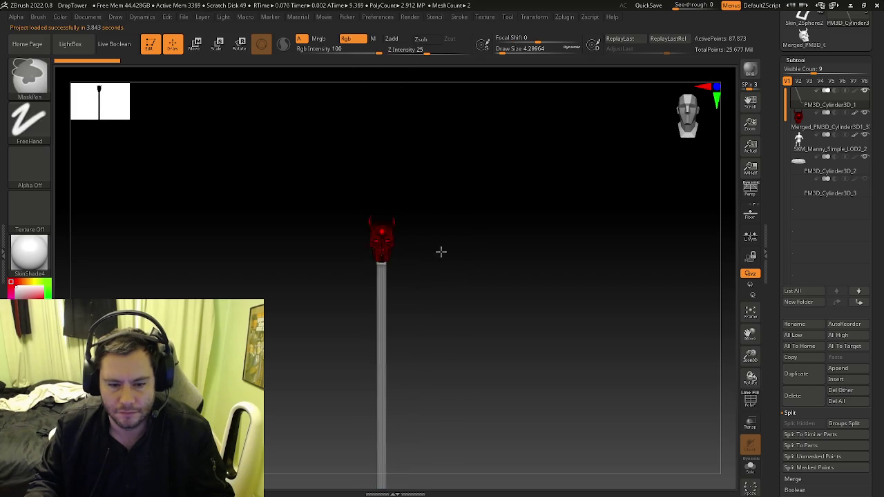
pyautogui.keyDown('alt'); pyautogui.moveTo(480, 375); pyautogui.dragTo(444, 233, button='right'); pyautogui.keyUp('alt')
pyautogui.moveTo(445, 233); pyautogui.dragTo(479, 375)
pyautogui.moveTo(480, 375)
pyautogui.keyDown('ctrl'); pyautogui.mouseDown(button='right')
pyautogui.moveTo(488, 382)
pyautogui.moveTo(388, 351)
pyautogui.mouseUp(button='right'); pyautogui.keyUp('ctrl')
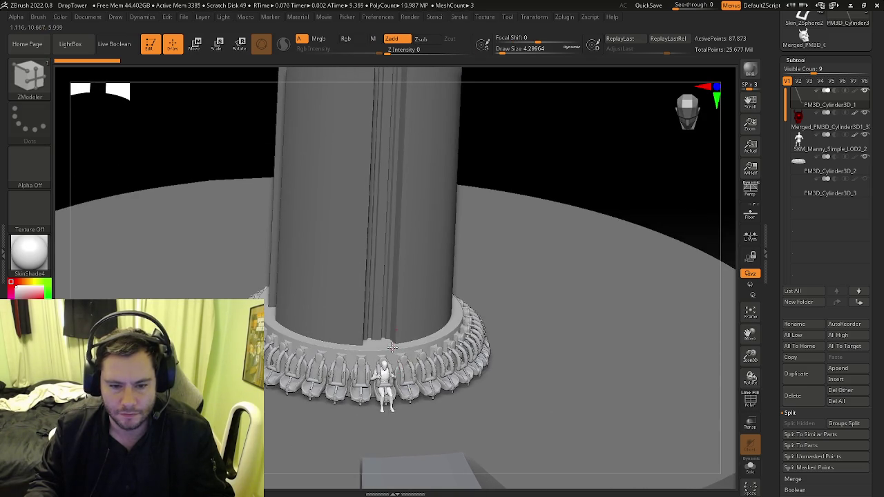
pyautogui.hotkey('shift', 'f')
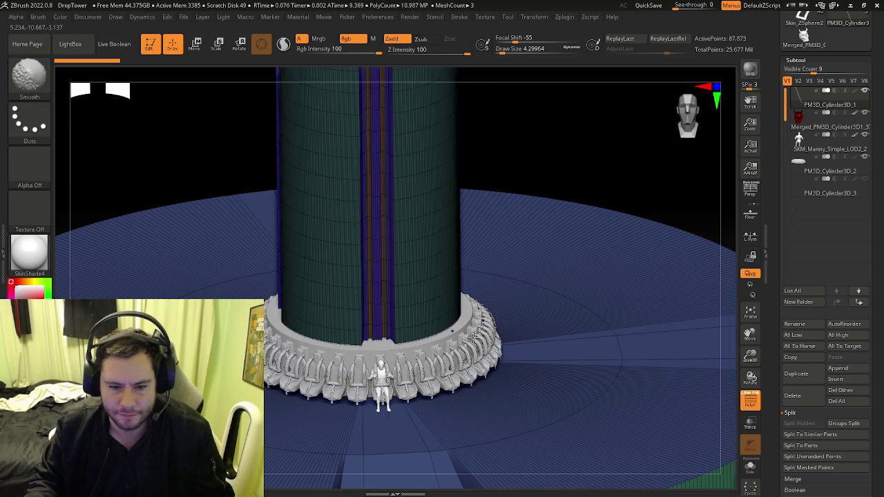
pyautogui.hotkey('shift', 'f')
pyautogui.moveTo(474, 337)
pyautogui.mouseDown(button='right')
pyautogui.moveTo(415, 330)
pyautogui.moveTo(424, 323)
pyautogui.moveTo(421, 343)
pyautogui.mouseUp(button='right')
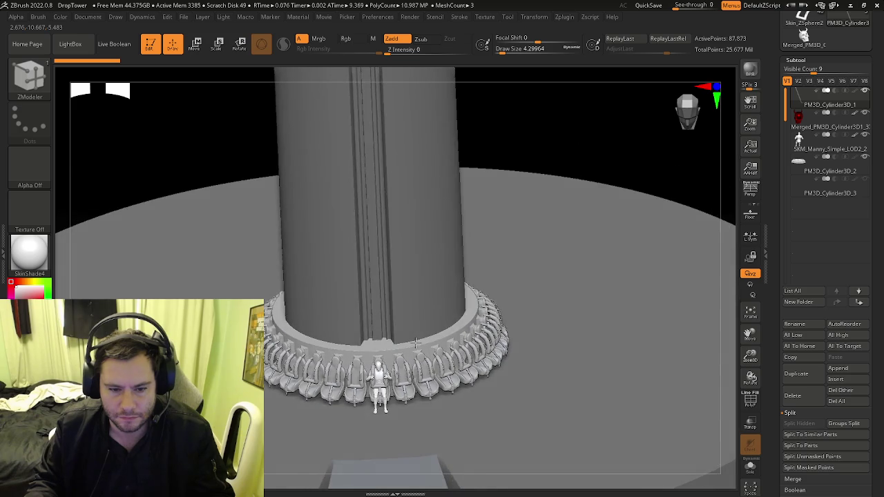
pyautogui.moveTo(417, 349)
pyautogui.keyDown('ctrl'); pyautogui.mouseDown(button='right')
pyautogui.moveTo(475, 337)
pyautogui.moveTo(395, 413)
pyautogui.mouseUp(button='right'); pyautogui.keyUp('ctrl')
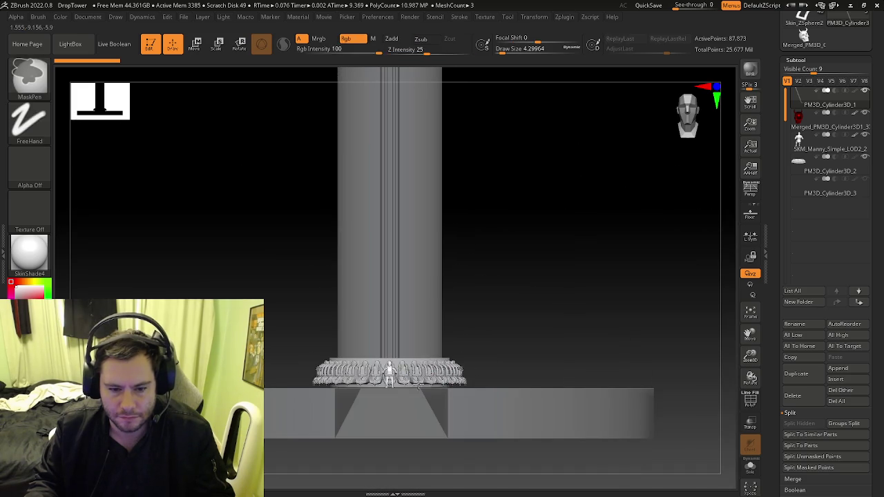
pyautogui.moveTo(395, 413)
pyautogui.keyDown('shift'); pyautogui.mouseDown(button='right')
pyautogui.moveTo(396, 399)
pyautogui.moveTo(390, 425)
pyautogui.moveTo(455, 308)
pyautogui.moveTo(544, 316)
pyautogui.mouseUp(button='right'); pyautogui.keyUp('shift')
pyautogui.press('ctrl')
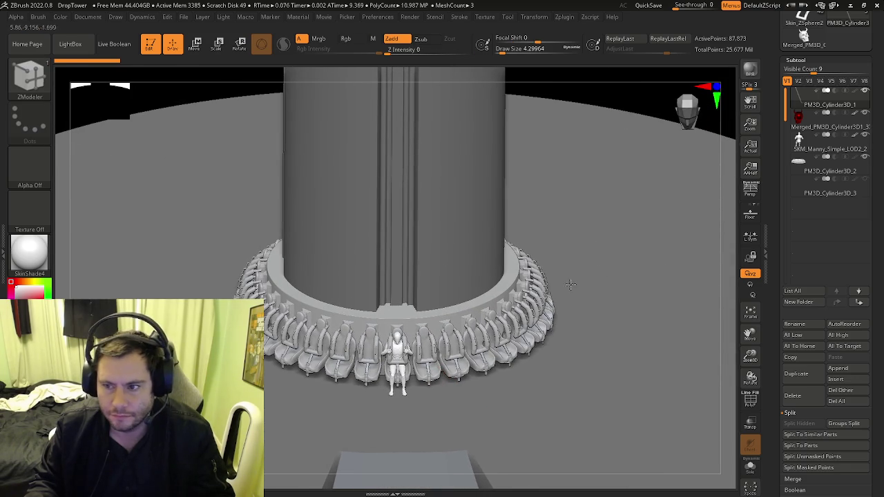
# - Make PM3D_Cylinder3D_2 active and show its polyframe close up on the seats
pyautogui.click(797, 166)
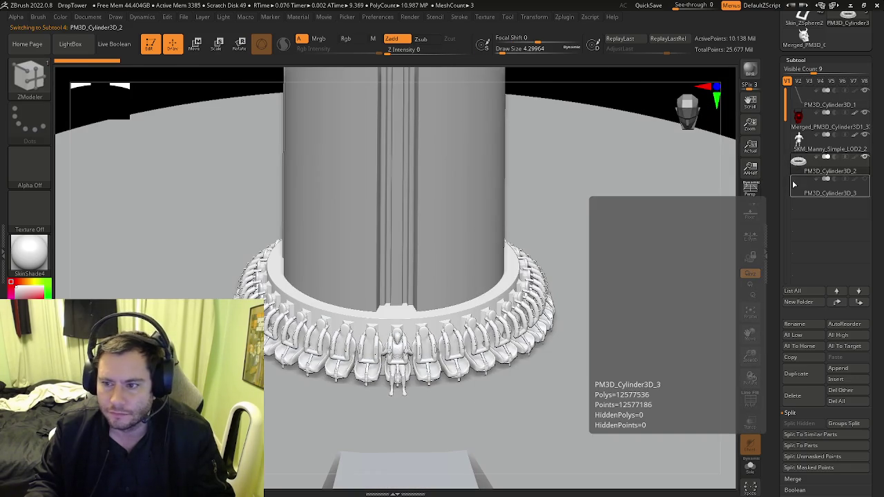
pyautogui.hotkey('shift', 'f')
pyautogui.hotkey('shift', 'f')
pyautogui.hotkey('shift', 'f')
pyautogui.moveTo(674, 233)
pyautogui.keyDown('ctrl'); pyautogui.mouseDown(button='right')
pyautogui.moveTo(480, 318)
pyautogui.moveTo(390, 202)
pyautogui.mouseUp(button='right'); pyautogui.keyUp('ctrl')
# - Set ZModeler to PolyGroup on Polyloop and test a band regroup, then undo it
pyautogui.press('b')
pyautogui.press('m')
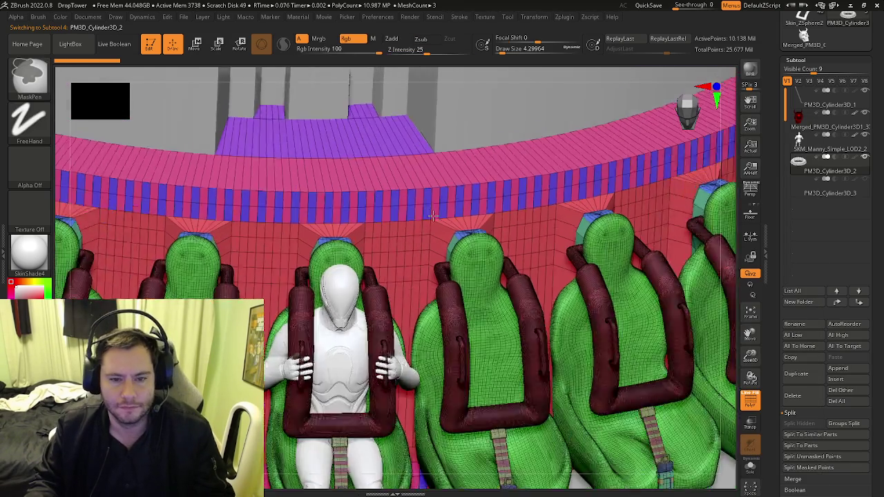
pyautogui.press('space')
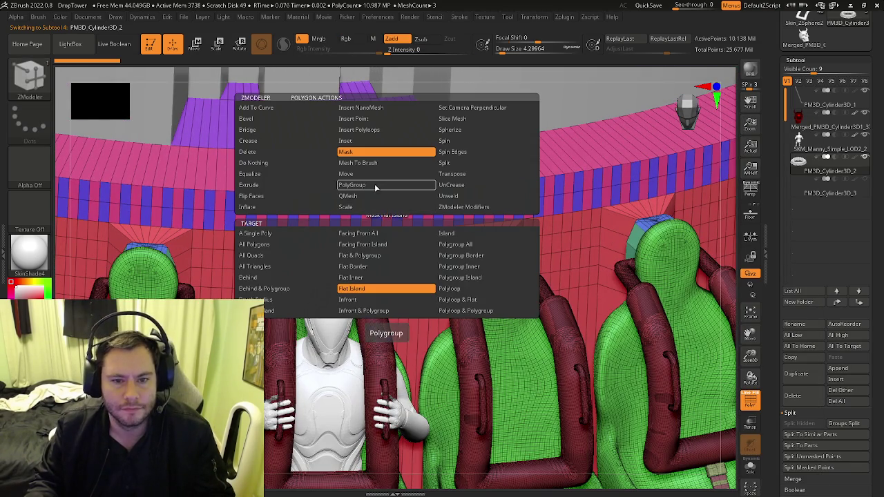
pyautogui.click(376, 186)
pyautogui.click(456, 278)
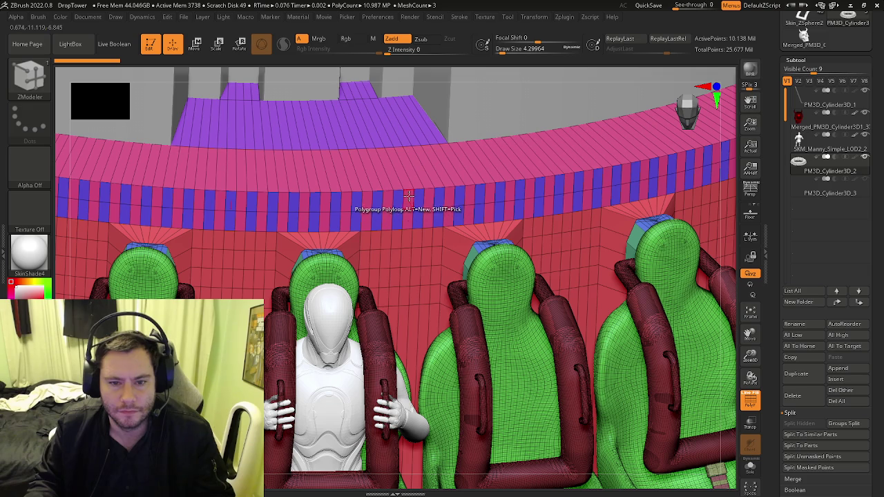
pyautogui.click(412, 200)
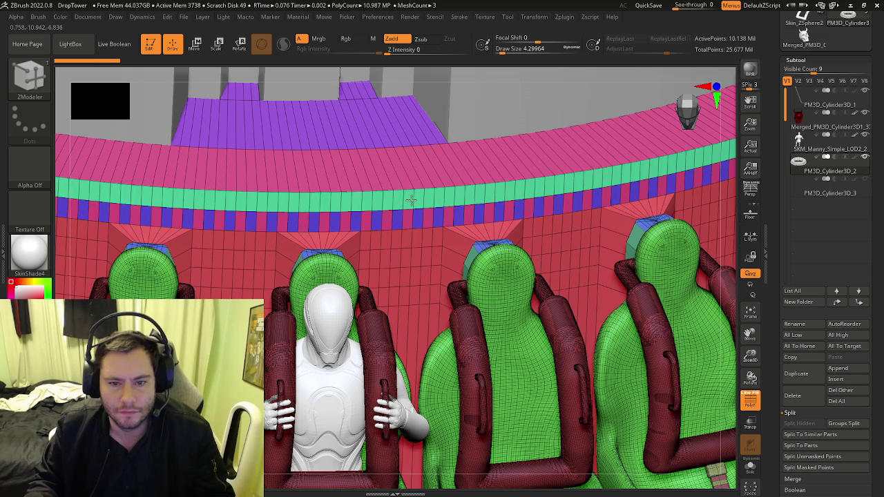
pyautogui.hotkey('ctrl', 'z')
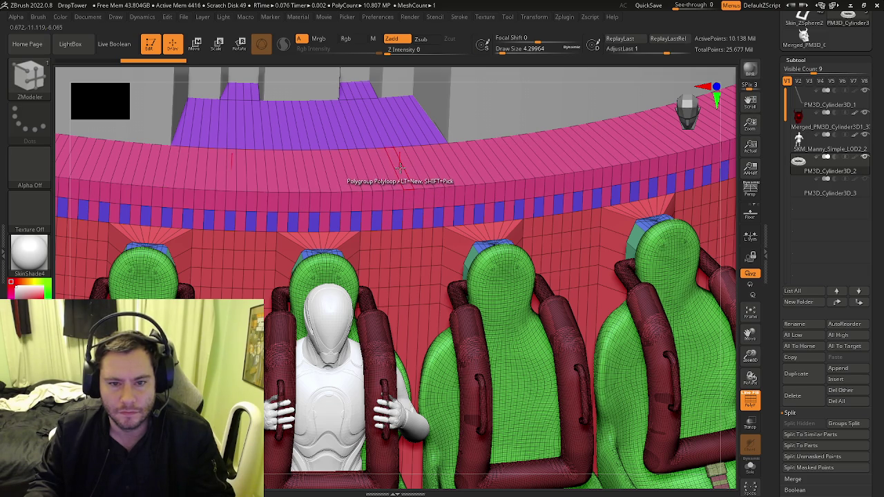
# - Retarget to Flat Island and regroup the blue strip into pink, then undo it
pyautogui.press('space')
pyautogui.click(368, 288)
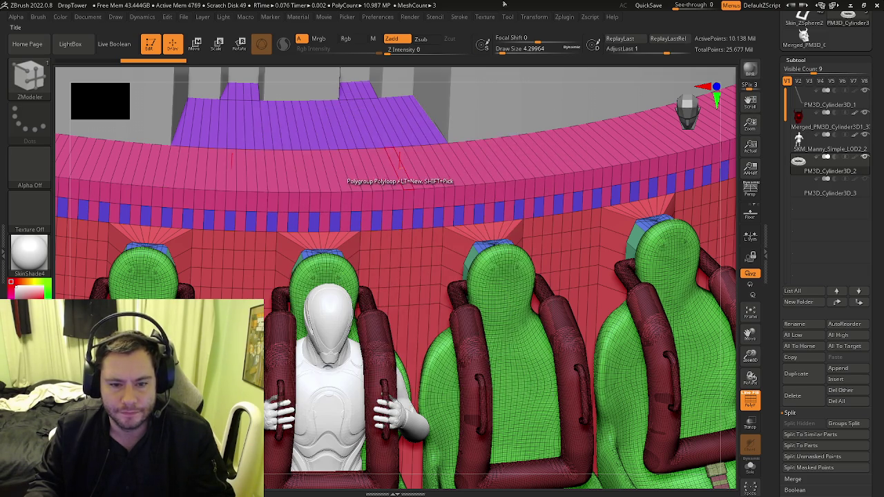
pyautogui.moveTo(407, 181); pyautogui.dragTo(419, 216, button='right')
pyautogui.click(419, 219)
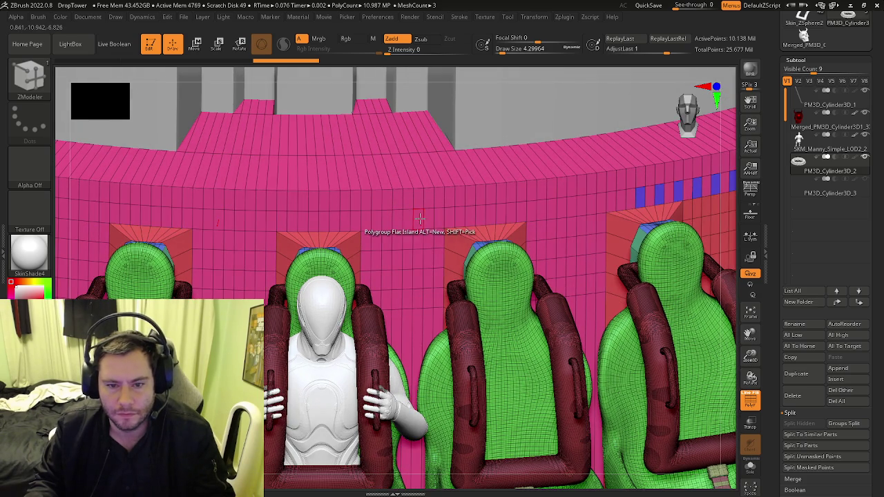
pyautogui.hotkey('ctrl', 'z')
pyautogui.hotkey('ctrl', 'z')
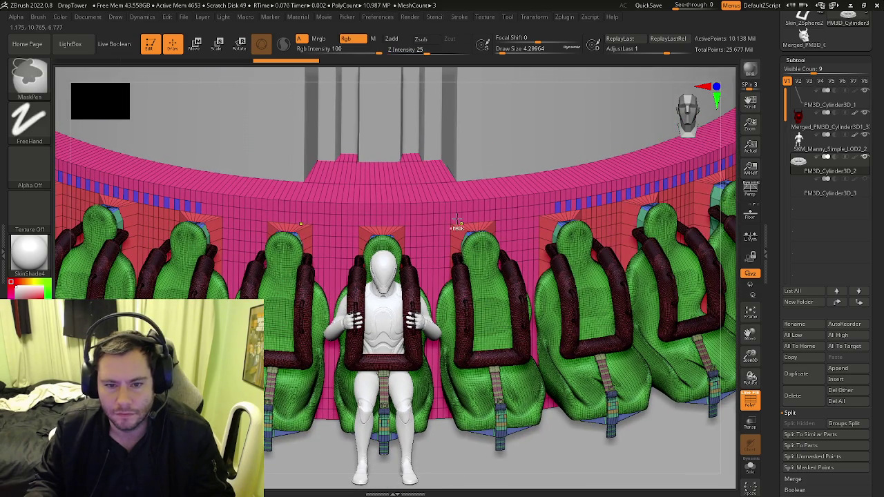
pyautogui.hotkey('ctrl', 'z')
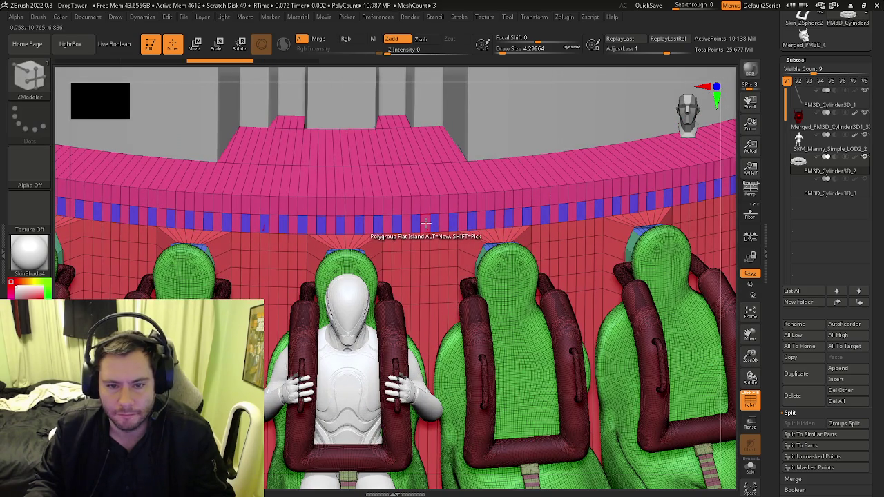
# - Target Polyloop with flat areas and step through history to merge the blue strip into pink
pyautogui.press('space')
pyautogui.click(485, 288)
pyautogui.hotkey('ctrl', 'z')
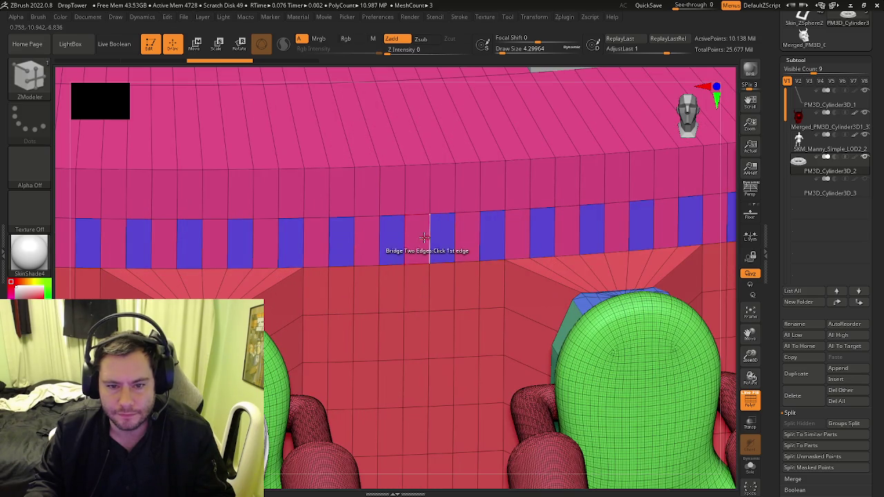
pyautogui.hotkey('ctrl', 'z')
pyautogui.hotkey('ctrl', 'z')
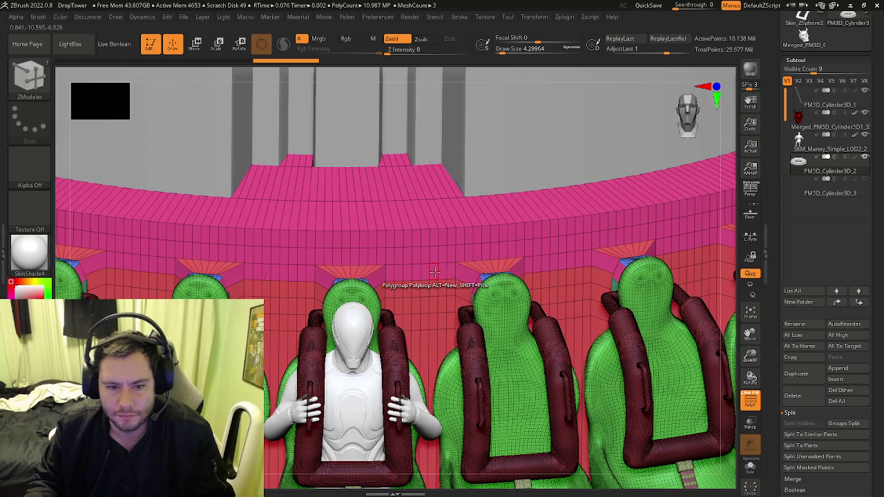
pyautogui.hotkey('ctrl', 'shift', 'z')
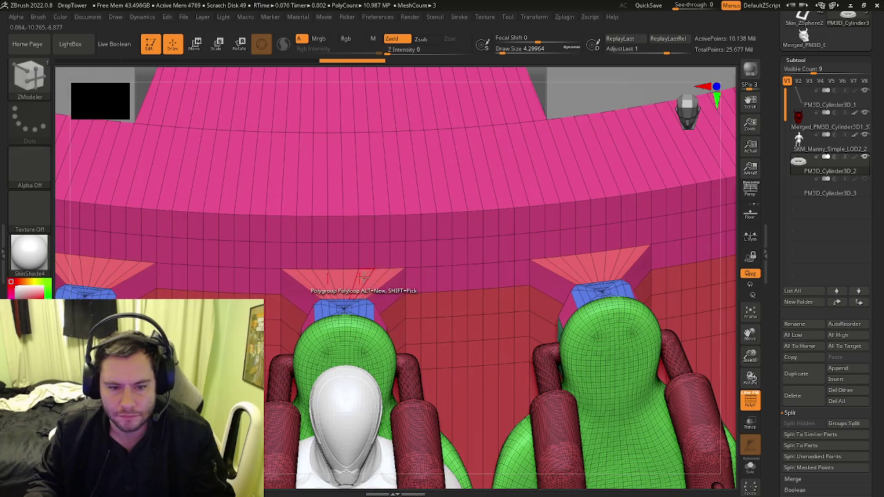
pyautogui.hotkey('ctrl', 'z')
pyautogui.hotkey('ctrl', 'z')
pyautogui.hotkey('ctrl', 'z')
pyautogui.hotkey('ctrl', 'z')
pyautogui.hotkey('ctrl', 'z')
pyautogui.hotkey('ctrl', 'z')
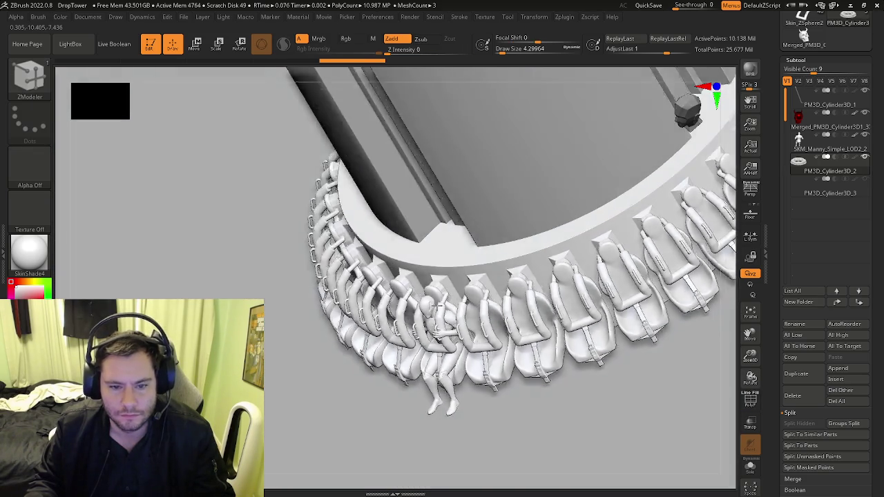
# - Show the polyframe on a close front view of the seats and target polygroup borders
pyautogui.hotkey('ctrl', 'shift', 'z')
pyautogui.hotkey('shift', 'f')
pyautogui.hotkey('ctrl', 'shift', 'z')
pyautogui.hotkey('ctrl', 'shift', 'z')
pyautogui.hotkey('ctrl', 'shift', 'z')
pyautogui.press('space')
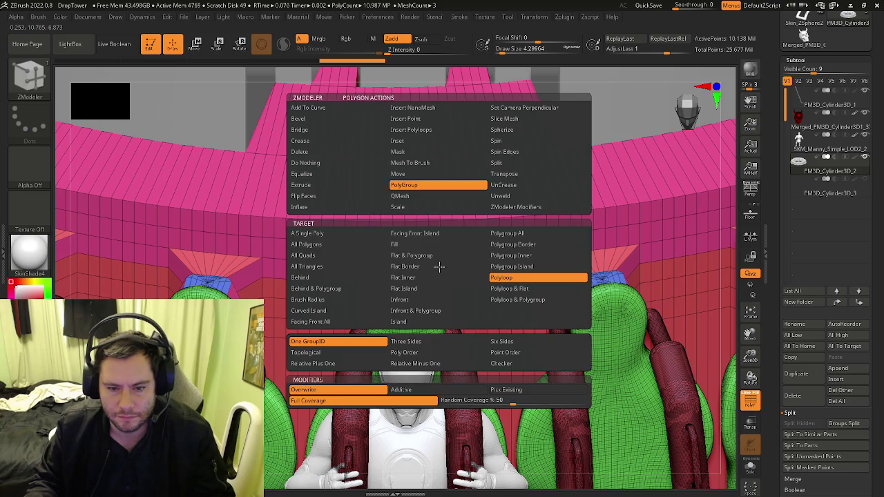
pyautogui.click(493, 245)
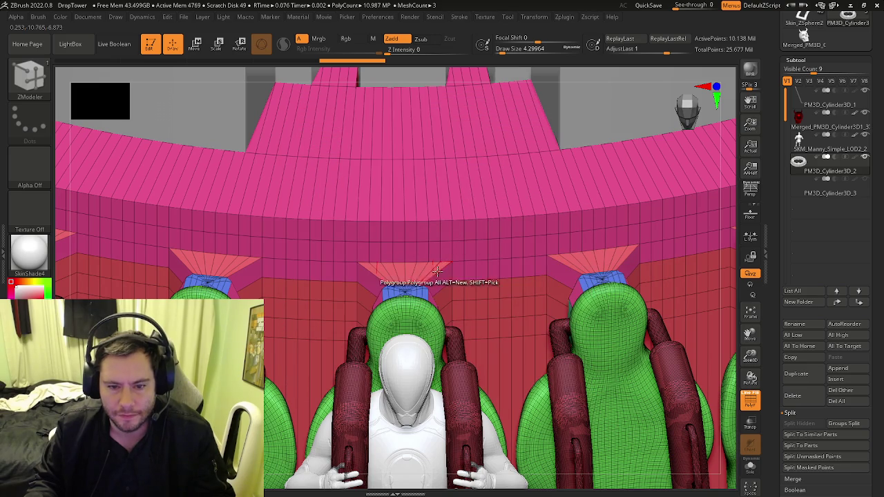
pyautogui.hotkey('ctrl', 'shift', 'z')
pyautogui.hotkey('ctrl', 'shift', 'z')
pyautogui.hotkey('ctrl', 'shift', 'z')
pyautogui.hotkey('ctrl', 'shift', 'z')
pyautogui.hotkey('ctrl', 'shift', 'z')
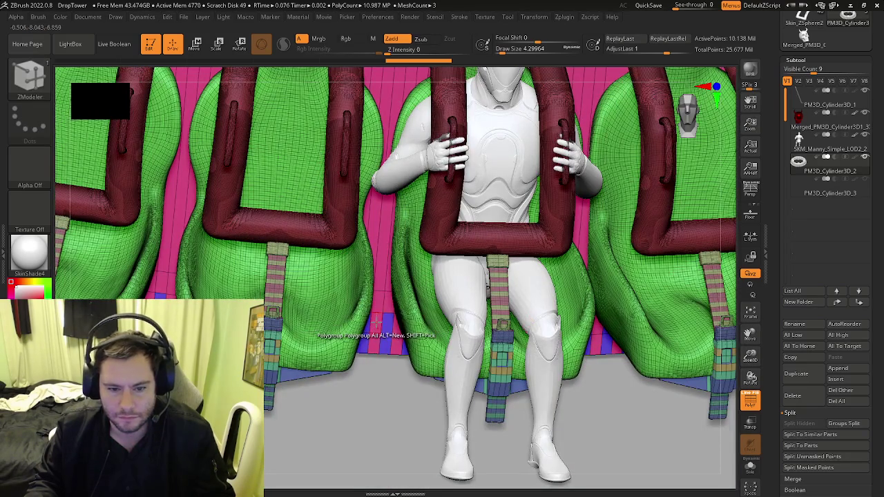
# - Regroup the striped polygon row at the ring base into one polygroup
pyautogui.rightClick(378, 322)
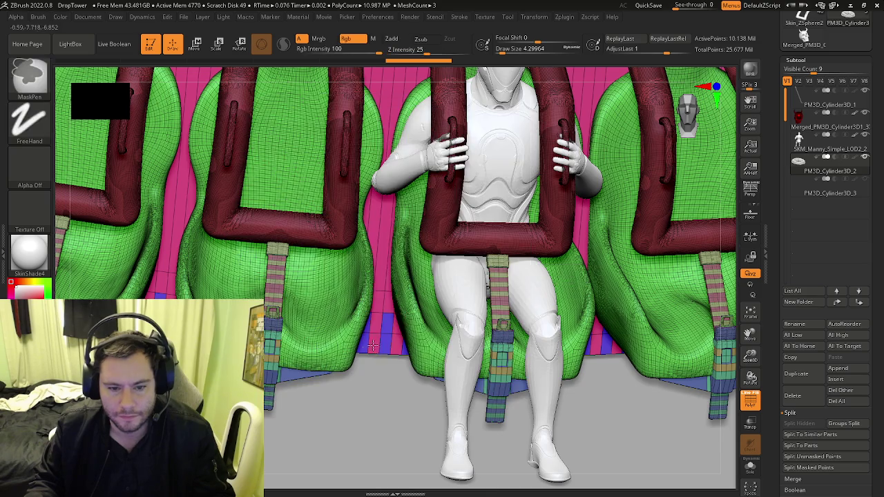
pyautogui.hotkey('ctrl', 'shift', 'z')
pyautogui.hotkey('ctrl', 'shift', 'z')
pyautogui.click(381, 310)
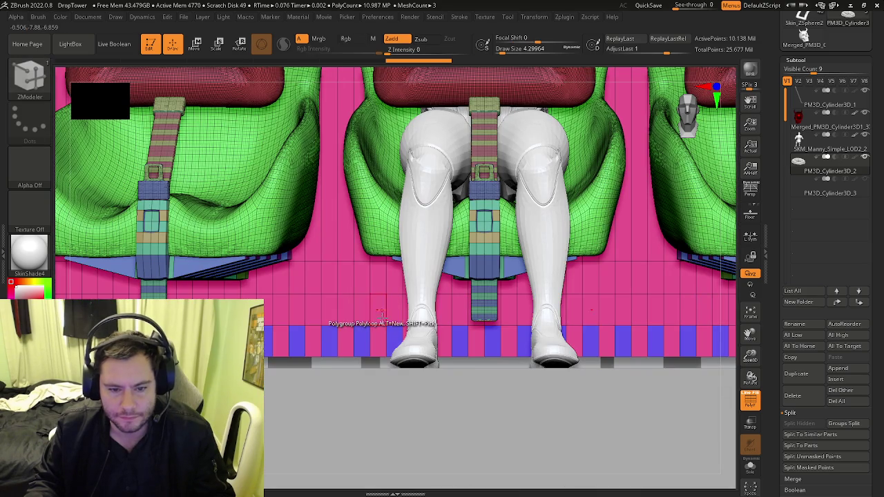
pyautogui.moveTo(381, 340)
pyautogui.keyDown('ctrl'); pyautogui.mouseDown(button='right')
pyautogui.moveTo(456, 331)
pyautogui.moveTo(436, 308)
pyautogui.moveTo(436, 330)
pyautogui.mouseUp(button='right'); pyautogui.keyUp('ctrl')
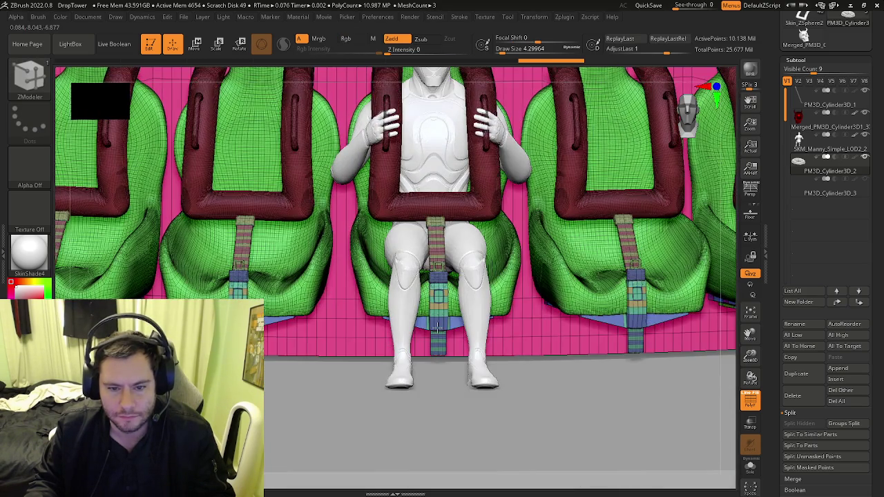
pyautogui.moveTo(438, 269)
pyautogui.keyDown('ctrl'); pyautogui.mouseDown(button='right')
pyautogui.moveTo(448, 271)
pyautogui.moveTo(434, 284)
pyautogui.moveTo(331, 317)
pyautogui.moveTo(637, 254)
pyautogui.moveTo(382, 373)
pyautogui.moveTo(359, 324)
pyautogui.mouseUp(button='right'); pyautogui.keyUp('ctrl')
# - Merge the loop at the seat base into pink and zoom out to the whole ring
pyautogui.hotkey('shift', 'f')
pyautogui.hotkey('shift', 'f')
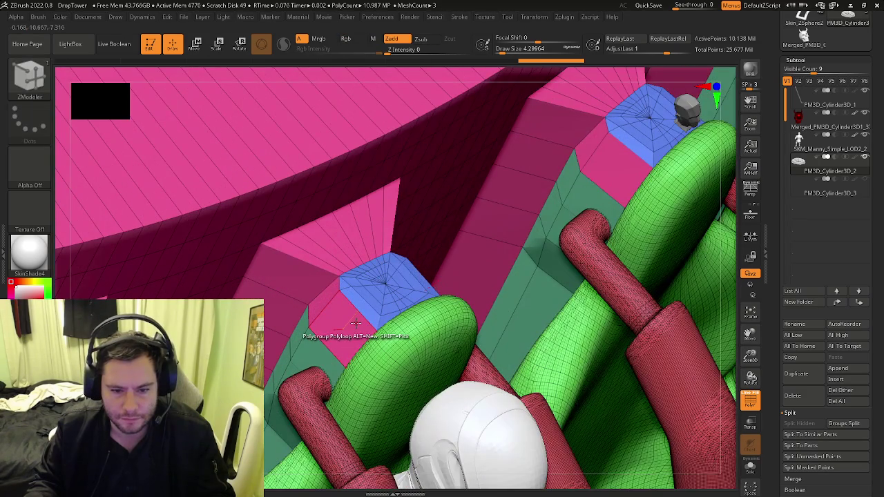
pyautogui.click(355, 323)
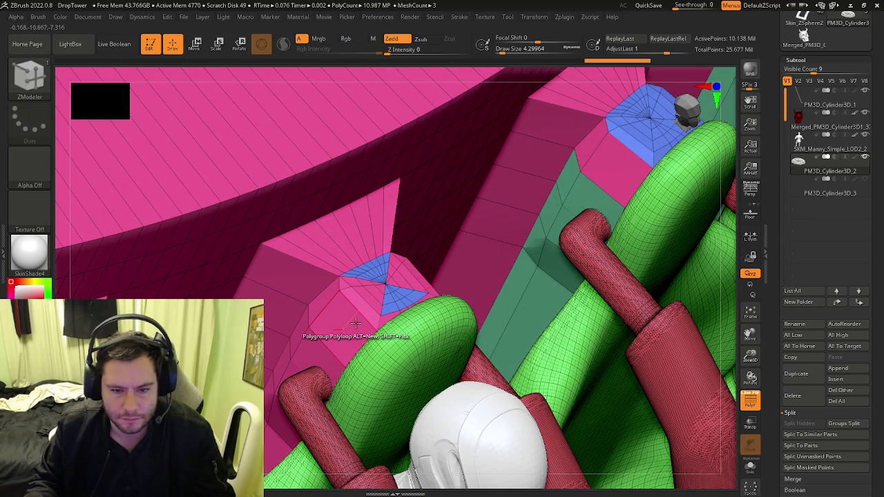
pyautogui.moveTo(355, 323); pyautogui.dragTo(389, 313, button='right')
pyautogui.press('space')
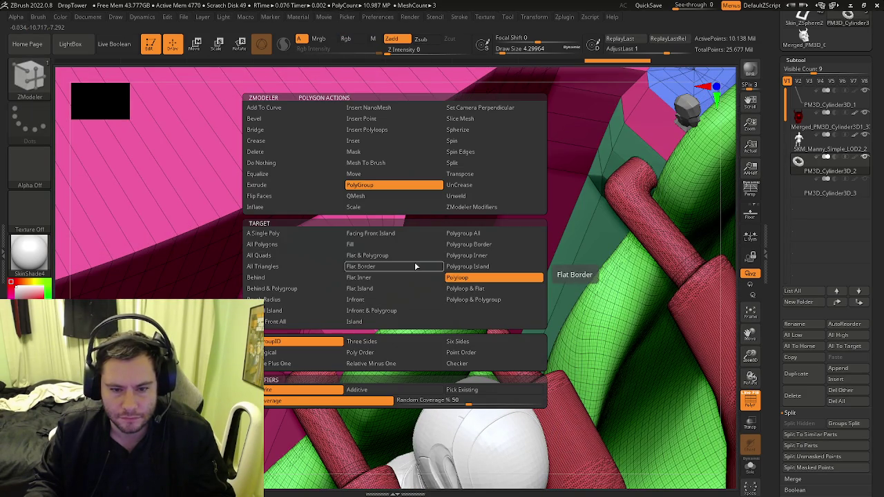
pyautogui.moveTo(391, 307); pyautogui.dragTo(240, 262, button='right')
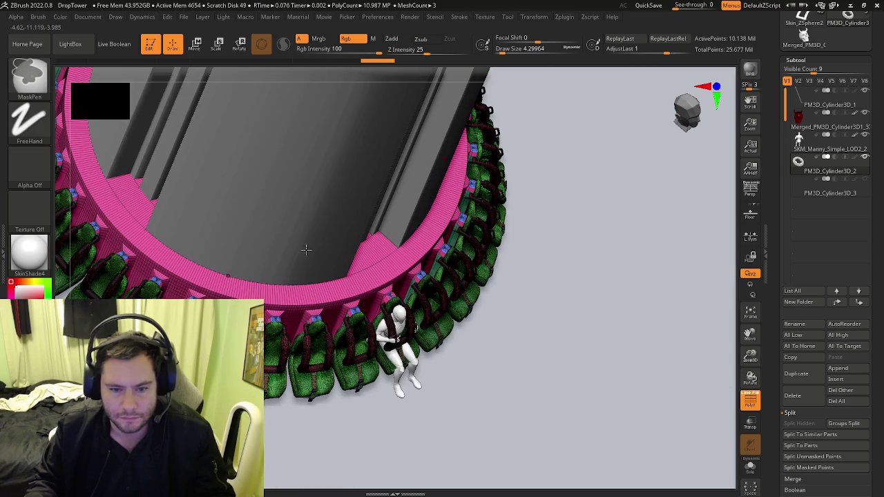
pyautogui.click(535, 18)
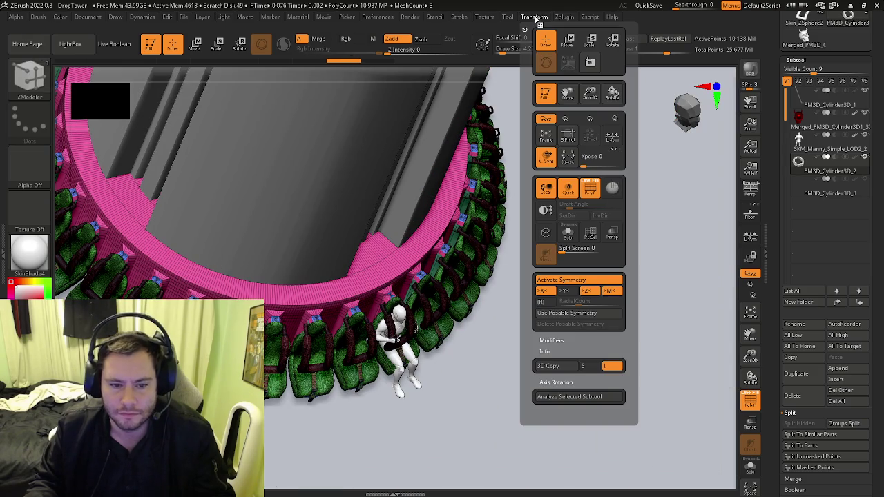
# - Turn on (R) radial symmetry around the ring in the Transform settings
pyautogui.click(536, 16)
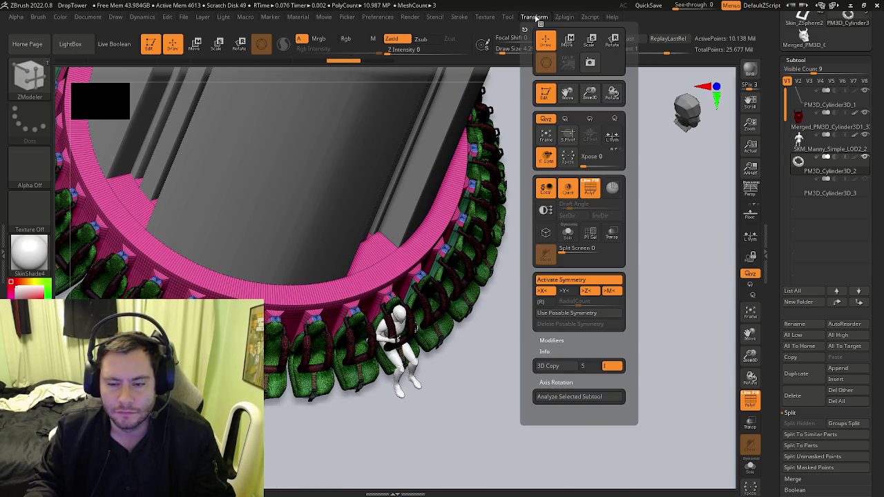
pyautogui.click(544, 303)
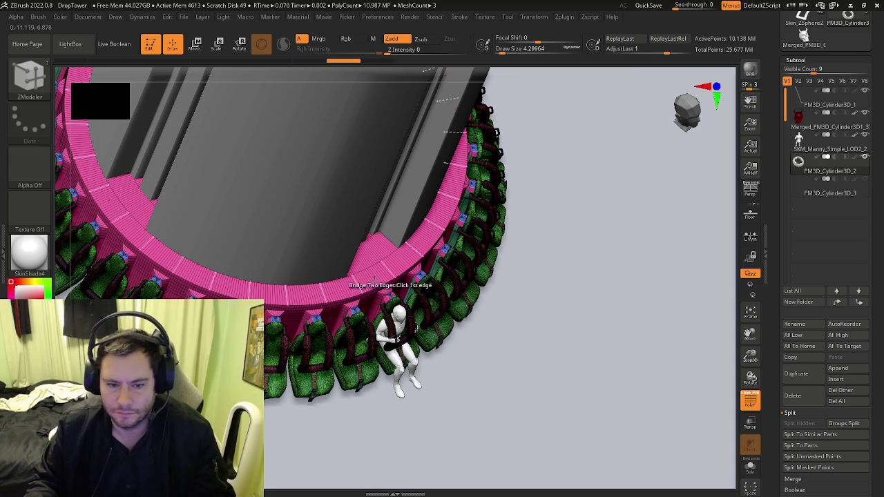
pyautogui.keyDown('ctrl'); pyautogui.scroll(2, 394, 294); pyautogui.keyUp('ctrl')
pyautogui.keyDown('ctrl'); pyautogui.scroll(2, 397, 297); pyautogui.keyUp('ctrl')
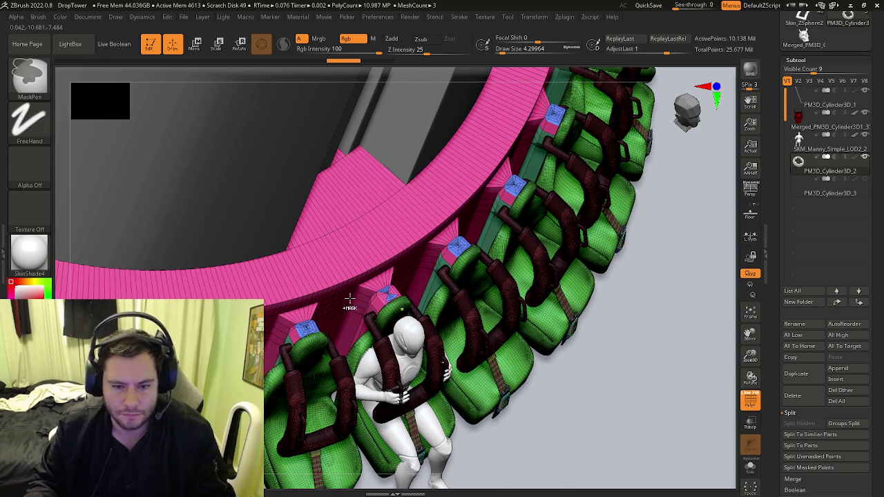
pyautogui.keyDown('ctrl'); pyautogui.scroll(3, 413, 308); pyautogui.keyUp('ctrl')
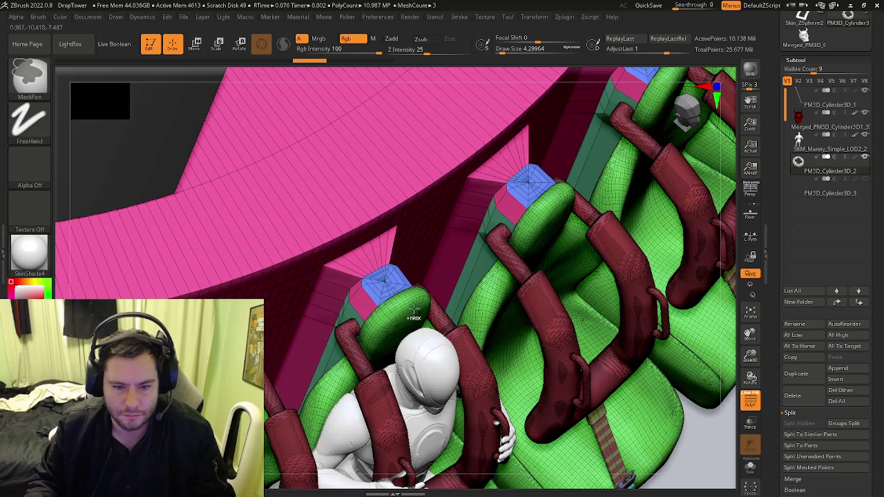
# - Regroup the blue cap at the seat base into the pink polygroup
pyautogui.click(378, 294)
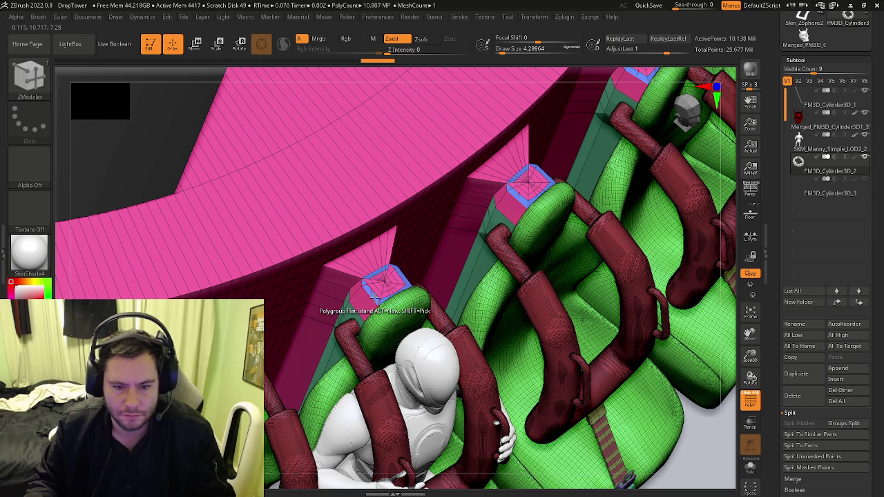
pyautogui.moveTo(375, 297)
pyautogui.mouseDown(button='right')
pyautogui.moveTo(384, 279)
pyautogui.moveTo(370, 309)
pyautogui.mouseUp(button='right')
pyautogui.press('space')
pyautogui.press('space')
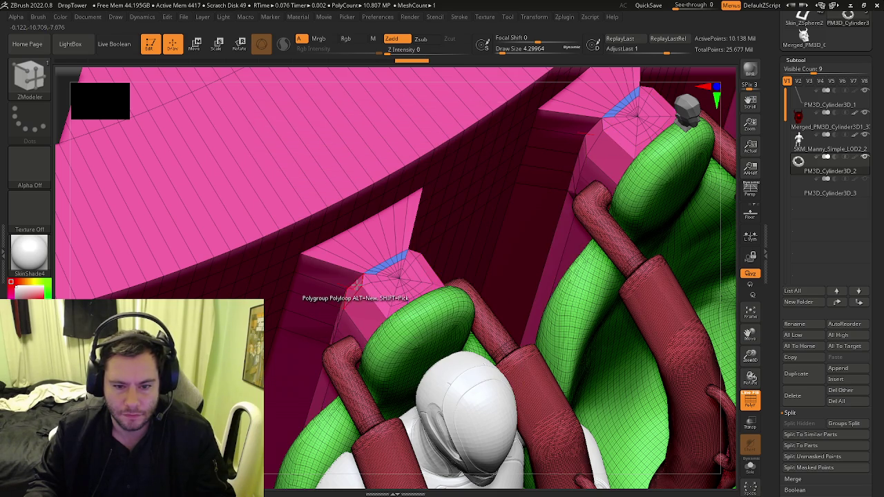
pyautogui.moveTo(393, 276)
pyautogui.mouseDown(button='right')
pyautogui.moveTo(407, 159)
pyautogui.moveTo(357, 349)
pyautogui.moveTo(644, 392)
pyautogui.mouseUp(button='right')
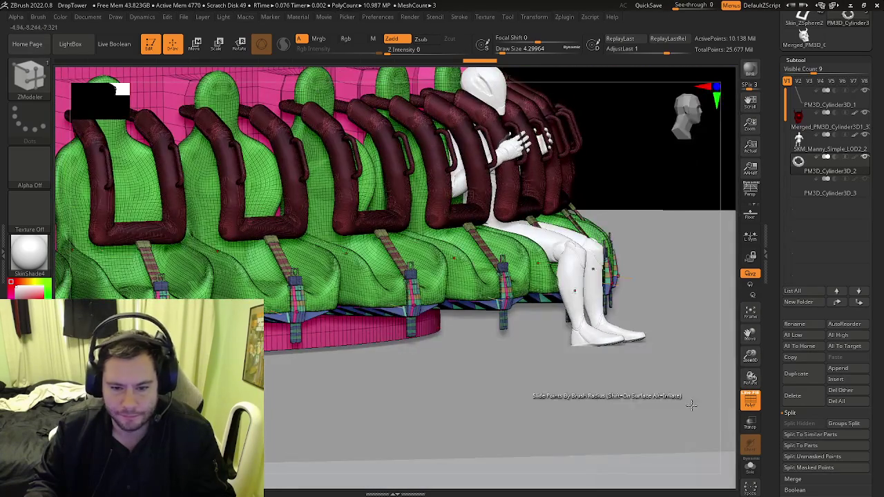
# - Solo the ring and merge the two teal loops and blue end loop into the pink strip
pyautogui.click(749, 468)
pyautogui.moveTo(484, 290); pyautogui.dragTo(420, 275, button='right')
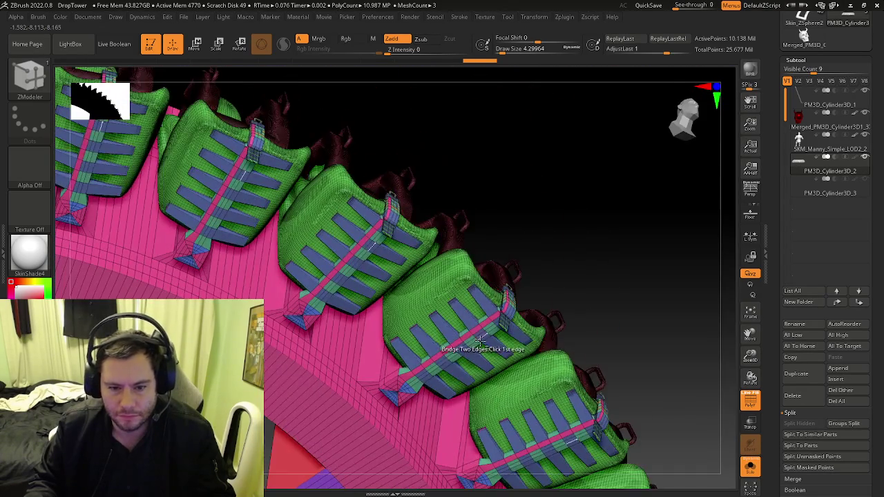
pyautogui.scroll(3, 420, 275)
pyautogui.scroll(3, 408, 280)
pyautogui.scroll(3, 390, 287)
pyautogui.scroll(2, 373, 296)
pyautogui.click(382, 296)
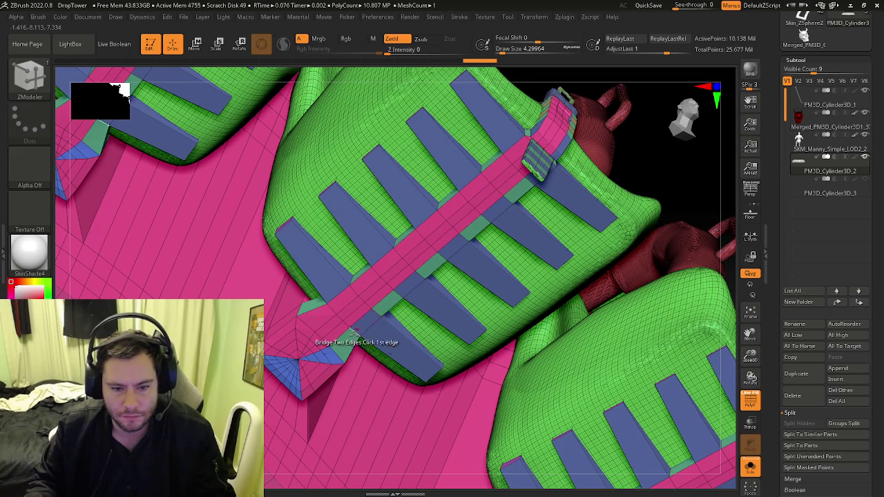
pyautogui.click(368, 317)
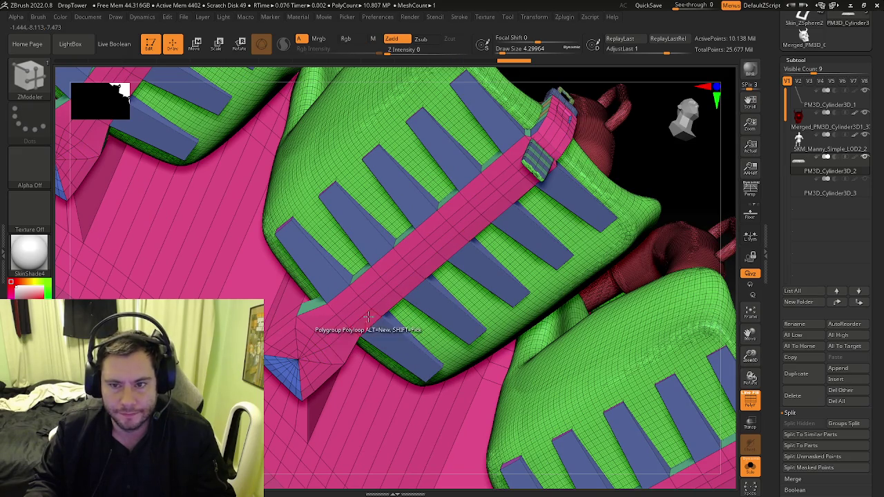
pyautogui.click(326, 274)
# - Switch the ZModeler PolyGroup target to Polygroup All
pyautogui.moveTo(326, 276); pyautogui.dragTo(327, 298, button='right')
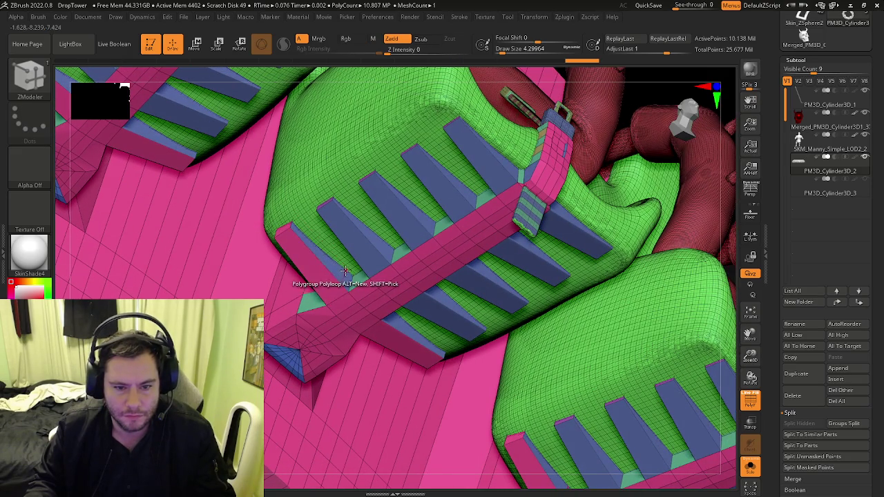
pyautogui.press('space')
pyautogui.click(413, 233)
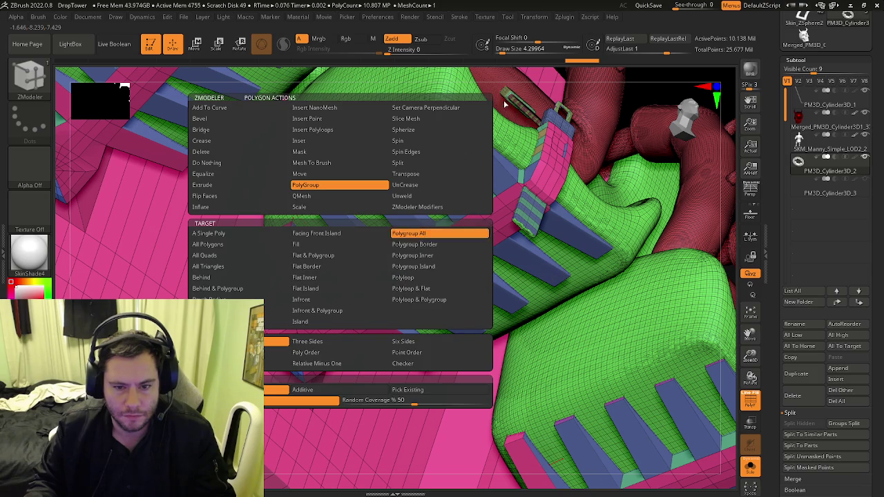
# - Turn every blue slat strip pink with Polygroup All and inspect the ring without polyframe
pyautogui.click(338, 275)
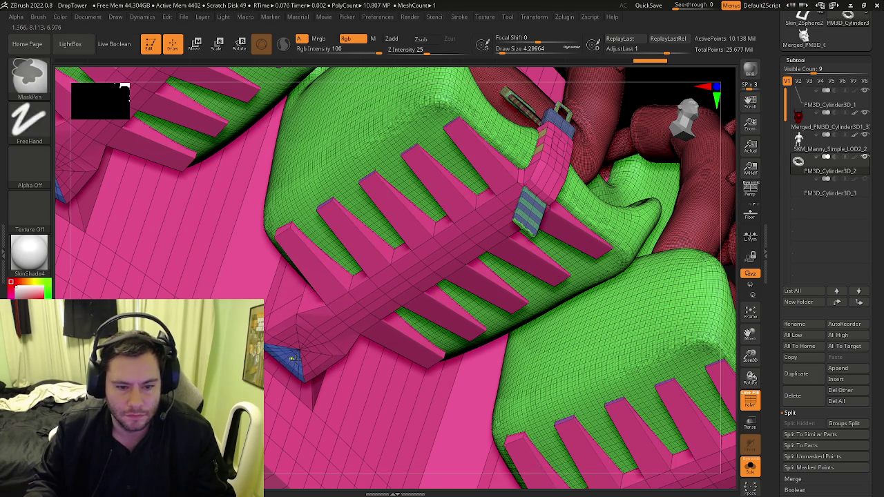
pyautogui.scroll(3, 296, 360)
pyautogui.scroll(-3, 295, 367)
pyautogui.moveTo(295, 367)
pyautogui.keyDown('ctrl'); pyautogui.mouseDown(button='right')
pyautogui.moveTo(415, 311)
pyautogui.moveTo(261, 319)
pyautogui.mouseUp(button='right'); pyautogui.keyUp('ctrl')
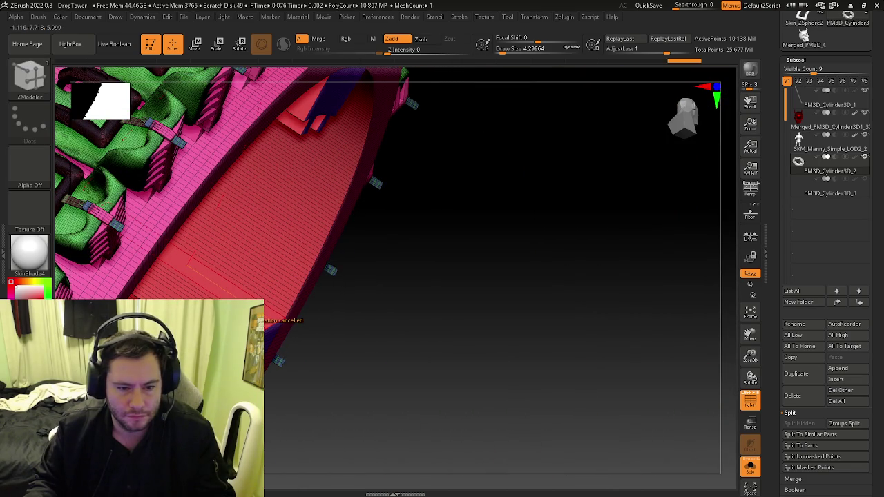
pyautogui.moveTo(266, 325)
pyautogui.mouseDown(button='right')
pyautogui.moveTo(266, 335)
pyautogui.moveTo(249, 277)
pyautogui.moveTo(281, 260)
pyautogui.moveTo(328, 205)
pyautogui.moveTo(338, 208)
pyautogui.moveTo(339, 305)
pyautogui.moveTo(294, 244)
pyautogui.moveTo(371, 256)
pyautogui.moveTo(325, 302)
pyautogui.moveTo(409, 259)
pyautogui.moveTo(351, 237)
pyautogui.moveTo(341, 293)
pyautogui.moveTo(337, 279)
pyautogui.moveTo(355, 267)
pyautogui.moveTo(373, 293)
pyautogui.moveTo(425, 292)
pyautogui.moveTo(380, 266)
pyautogui.moveTo(400, 304)
pyautogui.mouseUp(button='right')
pyautogui.hotkey('shift', 'f')
pyautogui.hotkey('shift', 'f')
pyautogui.press('b')
pyautogui.press('z')
pyautogui.press('m')
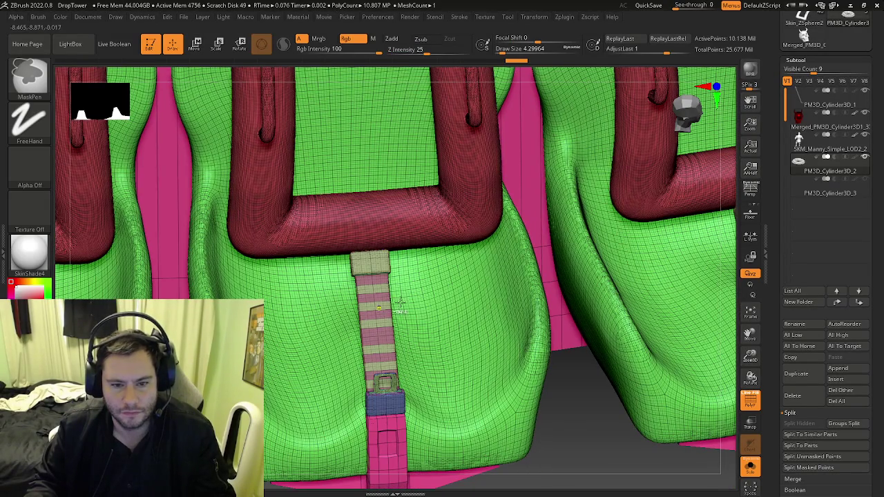
# - Orbit and zoom to inspect the middle seat's striped belt, buckle and backrest strap top
pyautogui.keyDown('ctrl'); pyautogui.moveTo(395, 353); pyautogui.dragTo(560, 380, button='right'); pyautogui.keyUp('ctrl')
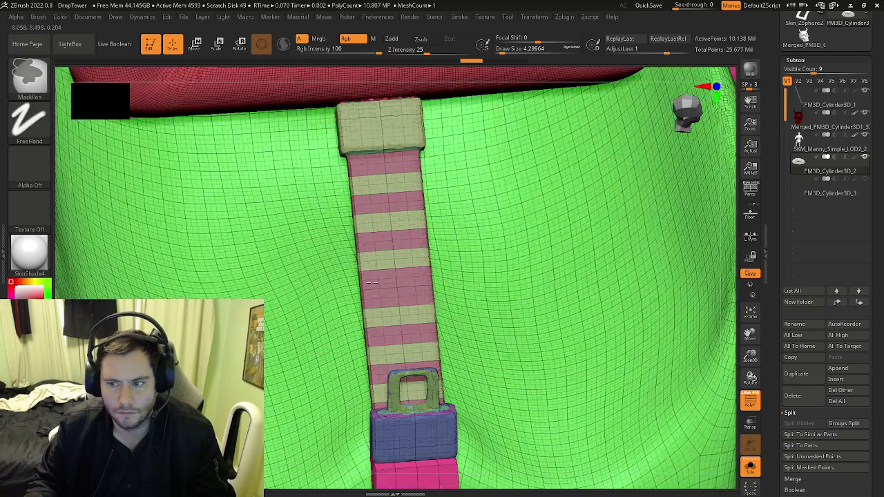
pyautogui.moveTo(470, 357)
pyautogui.keyDown('ctrl'); pyautogui.mouseDown(button='right')
pyautogui.moveTo(427, 234)
pyautogui.moveTo(409, 256)
pyautogui.mouseUp(button='right'); pyautogui.keyUp('ctrl')
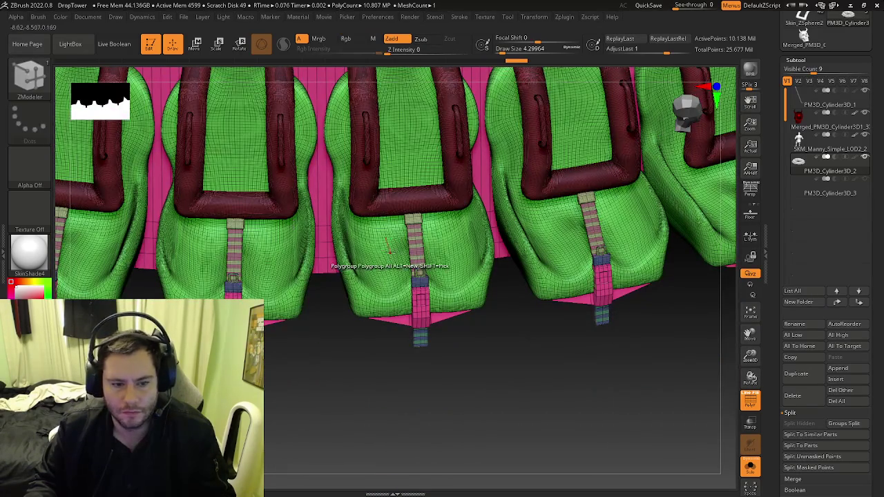
pyautogui.moveTo(409, 255)
pyautogui.keyDown('ctrl'); pyautogui.mouseDown(button='right')
pyautogui.moveTo(434, 354)
pyautogui.moveTo(415, 249)
pyautogui.moveTo(411, 267)
pyautogui.moveTo(393, 270)
pyautogui.mouseUp(button='right'); pyautogui.keyUp('ctrl')
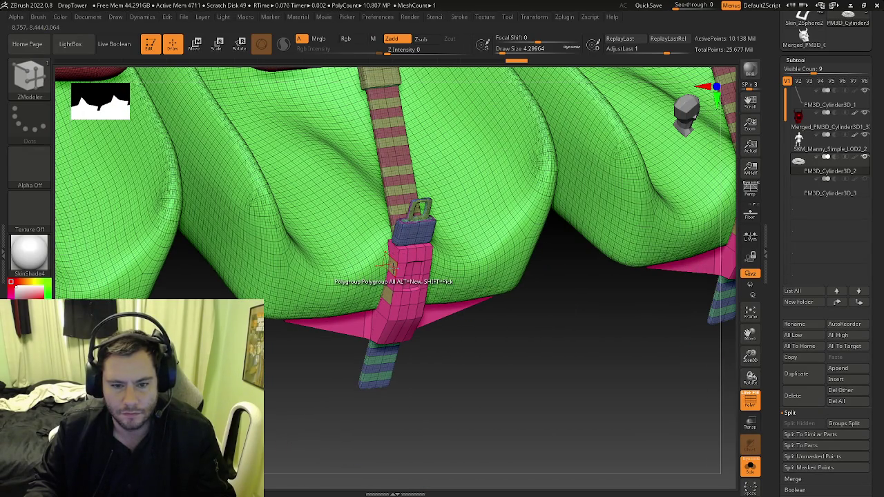
pyautogui.moveTo(706, 387)
pyautogui.mouseDown(button='right')
pyautogui.moveTo(545, 310)
pyautogui.moveTo(602, 325)
pyautogui.moveTo(502, 283)
pyautogui.moveTo(495, 335)
pyautogui.moveTo(437, 356)
pyautogui.mouseUp(button='right')
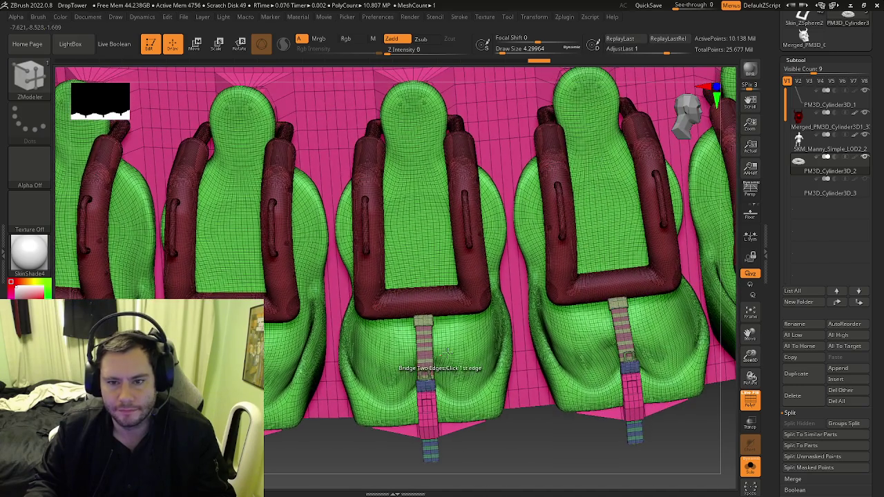
pyautogui.moveTo(507, 383)
pyautogui.keyDown('ctrl'); pyautogui.mouseDown(button='right')
pyautogui.moveTo(291, 387)
pyautogui.moveTo(330, 335)
pyautogui.mouseUp(button='right'); pyautogui.keyUp('ctrl')
pyautogui.moveTo(405, 312)
pyautogui.keyDown('ctrl'); pyautogui.mouseDown(button='right')
pyautogui.moveTo(466, 278)
pyautogui.moveTo(543, 296)
pyautogui.moveTo(477, 289)
pyautogui.mouseUp(button='right'); pyautogui.keyUp('ctrl')
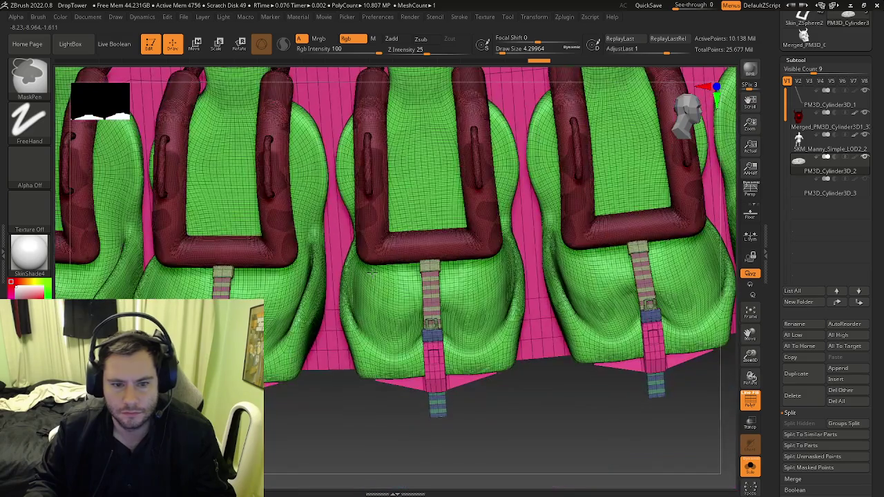
# - Show polygroup colours and wireframe, switch to the ZModeler brush and reframe the seats
pyautogui.hotkey('shift', 'f')
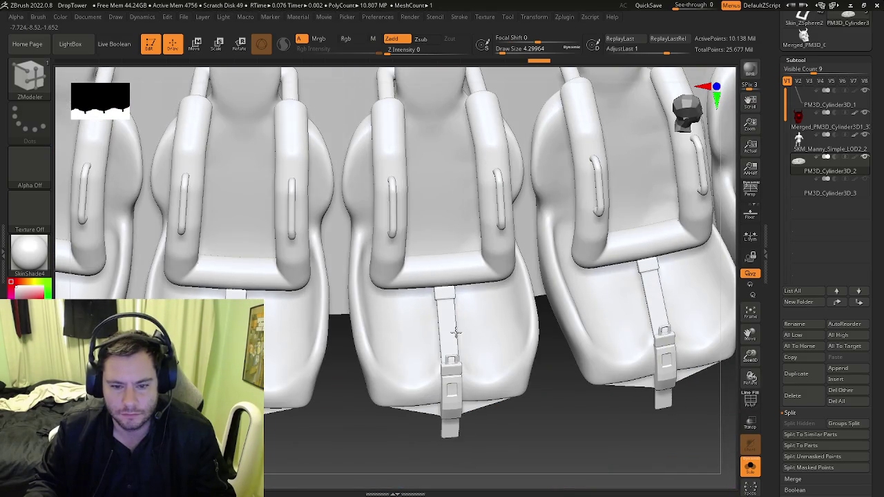
pyautogui.moveTo(443, 353)
pyautogui.keyDown('ctrl'); pyautogui.mouseDown(button='right')
pyautogui.moveTo(520, 364)
pyautogui.moveTo(483, 355)
pyautogui.mouseUp(button='right'); pyautogui.keyUp('ctrl')
pyautogui.hotkey('shift', 'f')
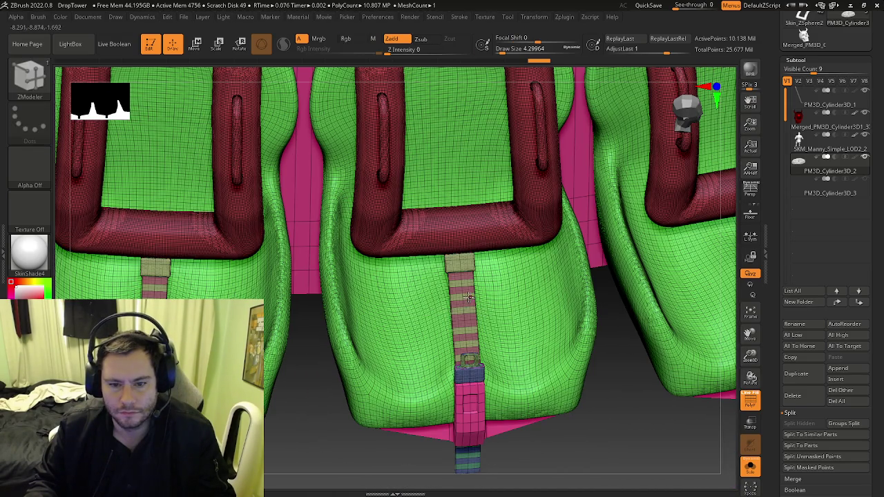
pyautogui.press('b')
pyautogui.press('z')
pyautogui.press('m')
pyautogui.moveTo(471, 297); pyautogui.dragTo(802, 119, button='right')
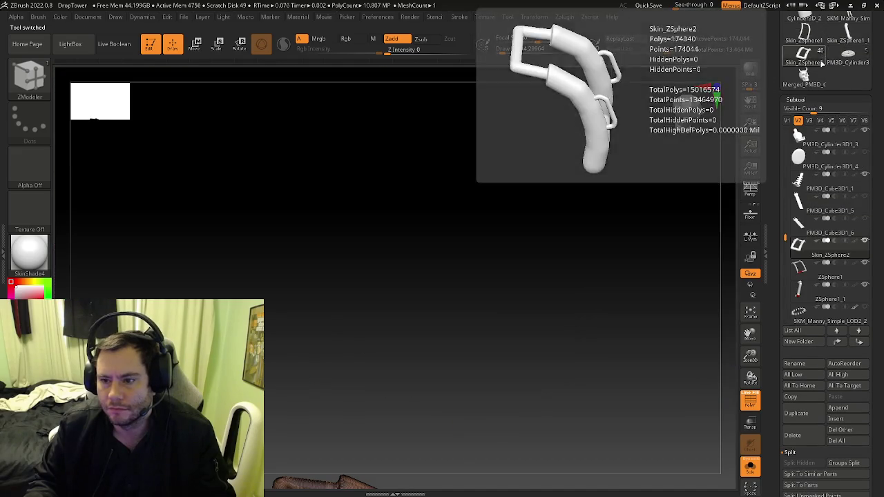
# - Check the PM3D_Cube3D1_5 and PM3D_Cube3D1_6 strap subtools
pyautogui.click(794, 207)
pyautogui.moveTo(532, 320)
pyautogui.mouseDown()
pyautogui.moveTo(446, 269)
pyautogui.moveTo(424, 222)
pyautogui.moveTo(405, 312)
pyautogui.mouseUp()
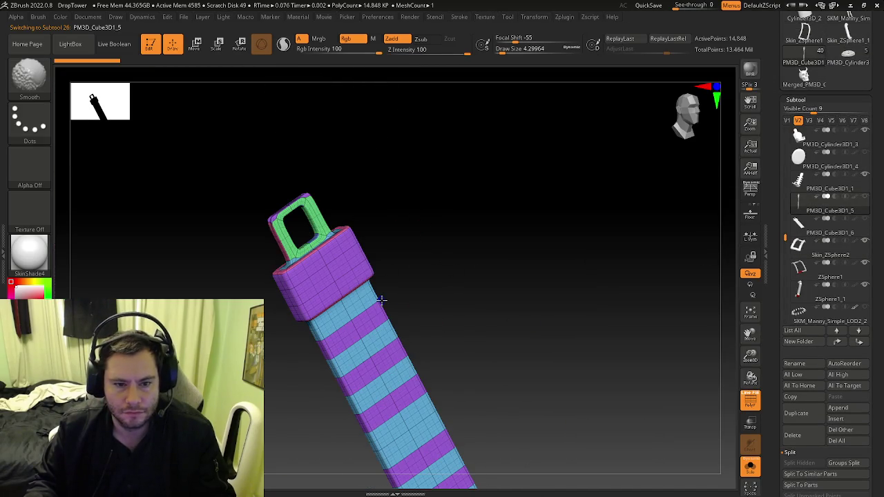
pyautogui.click(799, 223)
pyautogui.hotkey('shift', 'f')
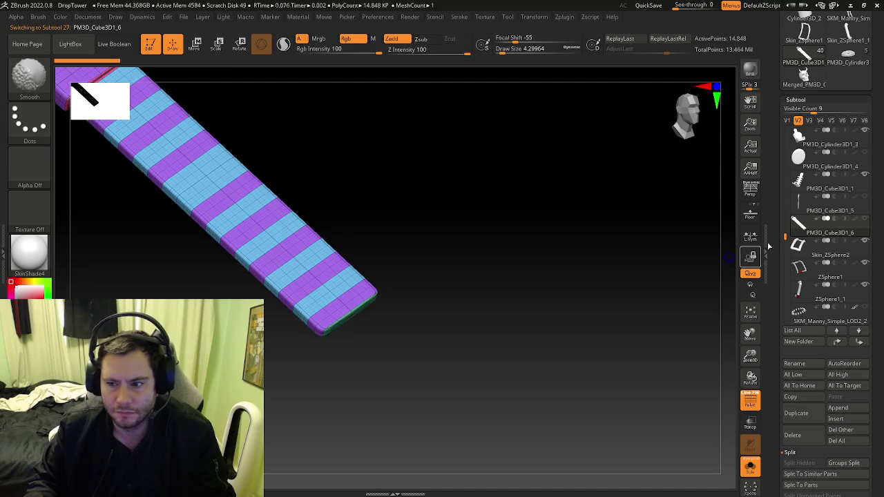
pyautogui.hotkey('shift', 'f')
# - View Skin_ZSphere1, then reload the drop tower model and select PM3D_Cylinder3D_3
pyautogui.click(848, 29)
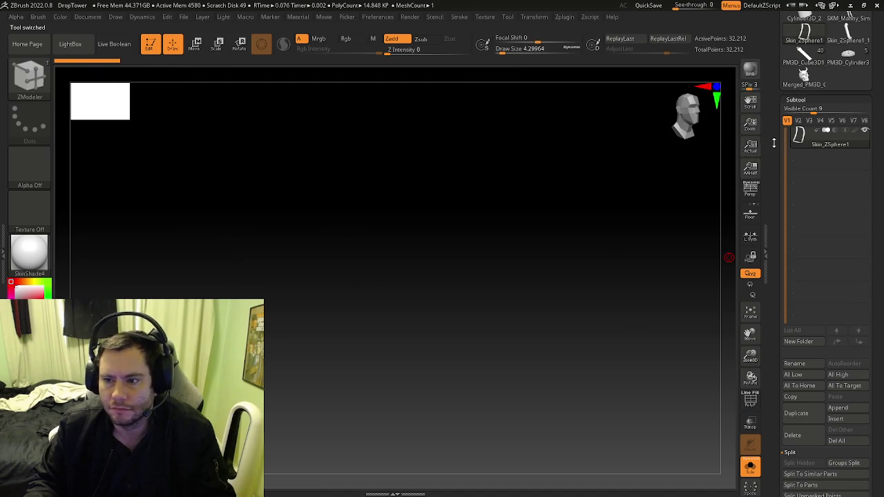
pyautogui.click(804, 75)
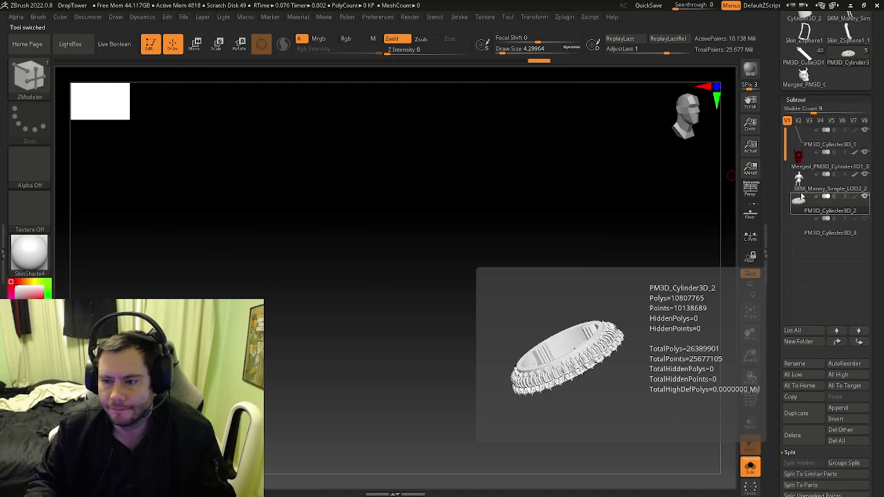
pyautogui.moveTo(829, 233)
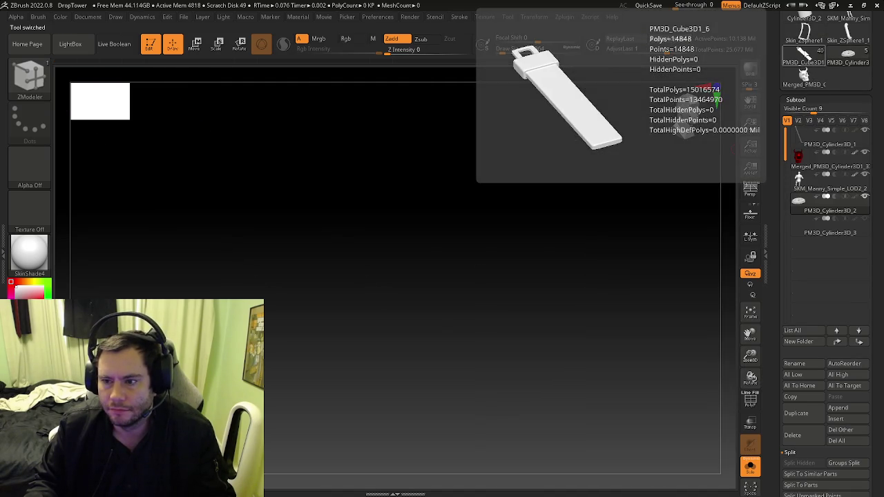
pyautogui.click(801, 233)
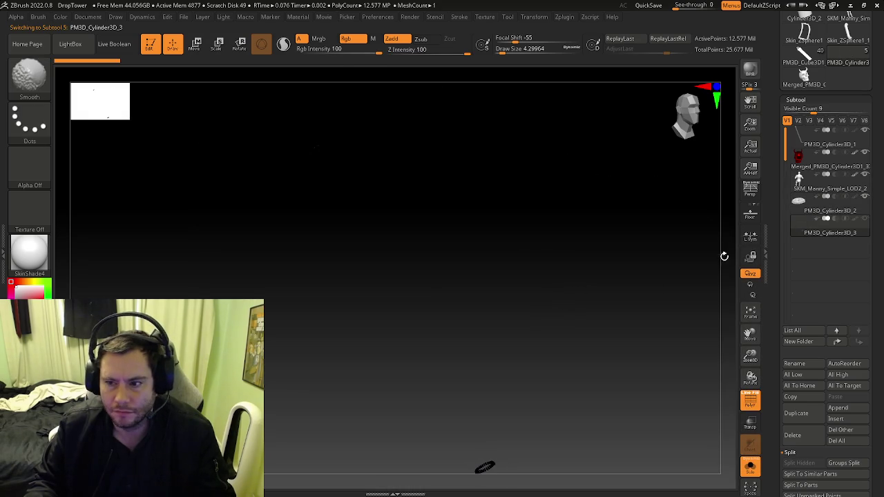
pyautogui.press('shift')
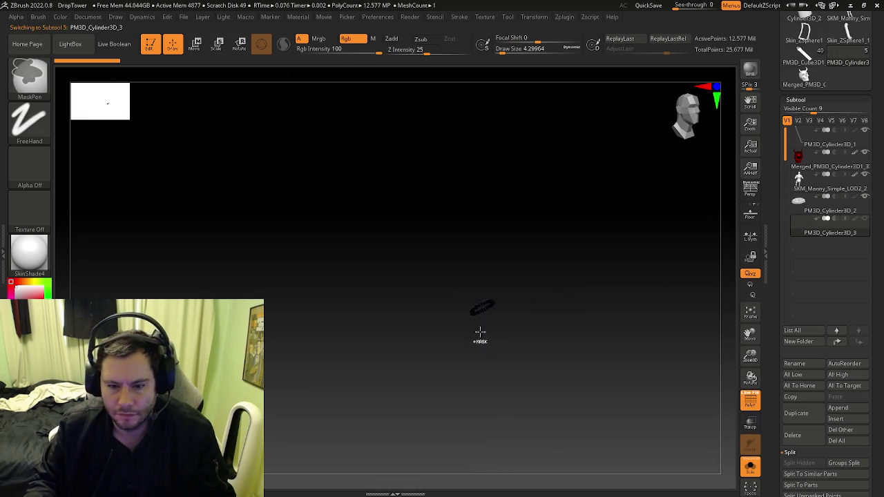
# - Rotate to the row of seats and select the PM3D_Cylinder3D_2 ring subtool
pyautogui.scroll(10, 519, 324)
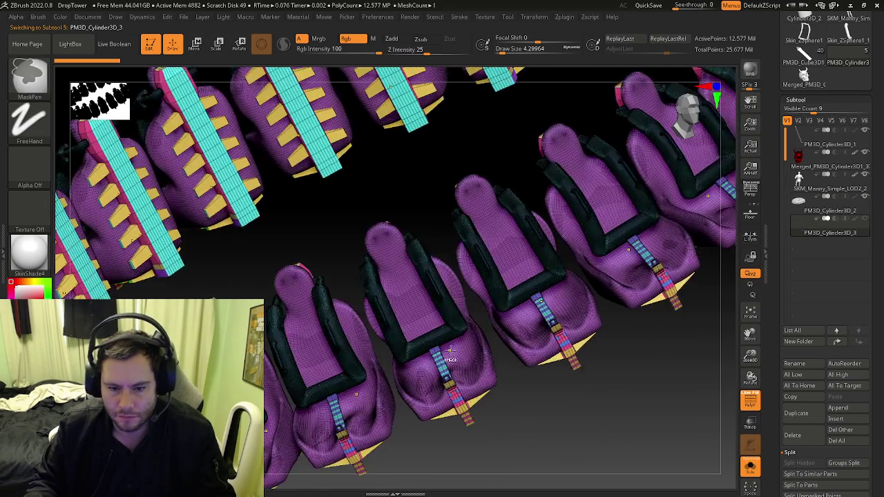
pyautogui.moveTo(465, 394); pyautogui.dragTo(475, 388, button='right')
pyautogui.hotkey('shift', 'f')
pyautogui.hotkey('shift', 'f')
pyautogui.moveTo(540, 384)
pyautogui.keyDown('ctrl'); pyautogui.mouseDown(button='right')
pyautogui.moveTo(607, 304)
pyautogui.moveTo(671, 250)
pyautogui.mouseUp(button='right'); pyautogui.keyUp('ctrl')
pyautogui.click(802, 202)
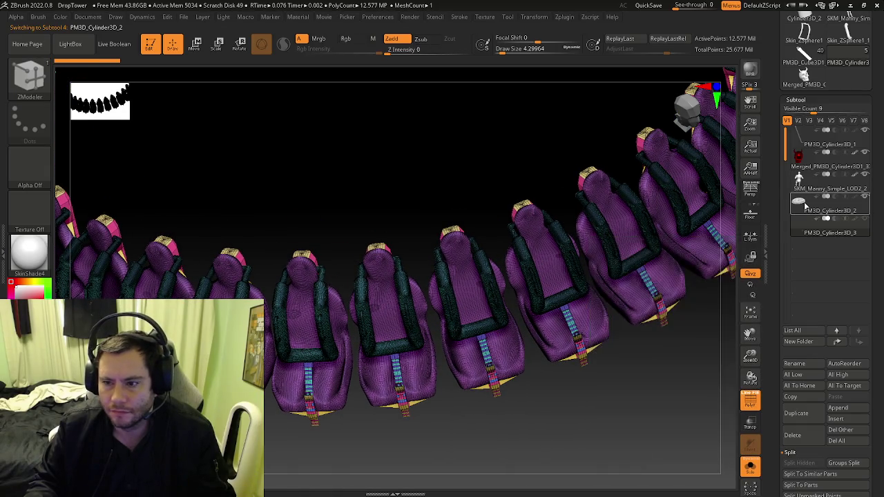
# - Frame the ring, switch to ZModeler, and set the action to Mask with Polygroup All target
pyautogui.press('f')
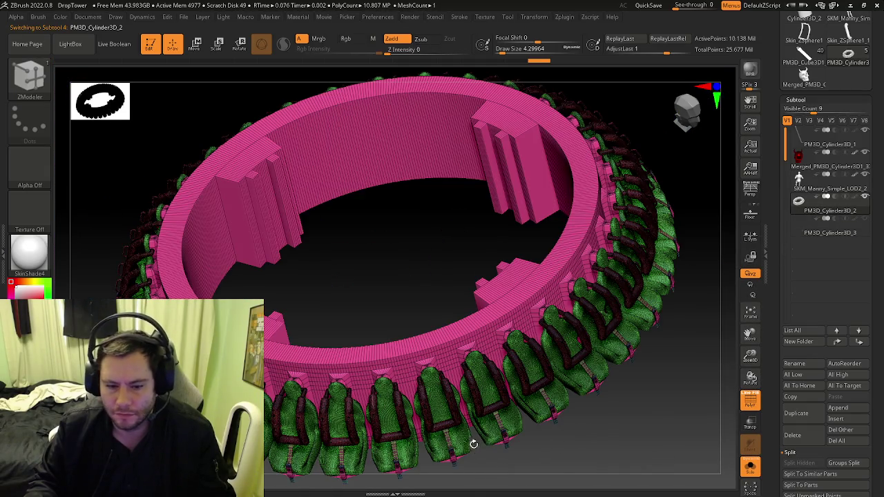
pyautogui.moveTo(531, 387)
pyautogui.keyDown('alt'); pyautogui.mouseDown(button='right')
pyautogui.moveTo(531, 268)
pyautogui.moveTo(622, 249)
pyautogui.moveTo(621, 138)
pyautogui.mouseUp(button='right'); pyautogui.keyUp('alt')
pyautogui.moveTo(330, 172)
pyautogui.keyDown('alt'); pyautogui.mouseDown(button='right')
pyautogui.moveTo(330, 277)
pyautogui.moveTo(297, 266)
pyautogui.moveTo(427, 228)
pyautogui.mouseUp(button='right'); pyautogui.keyUp('alt')
pyautogui.press('b')
pyautogui.press('z')
pyautogui.press('m')
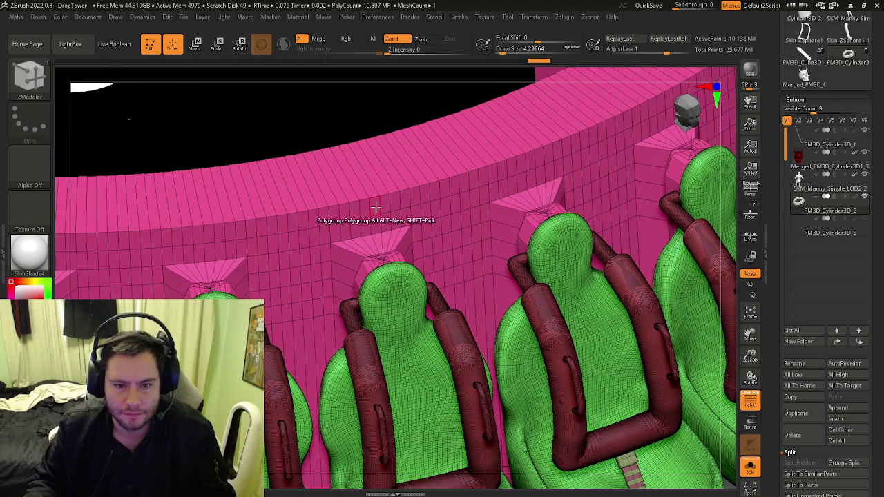
pyautogui.moveTo(376, 206); pyautogui.dragTo(380, 205, button='right')
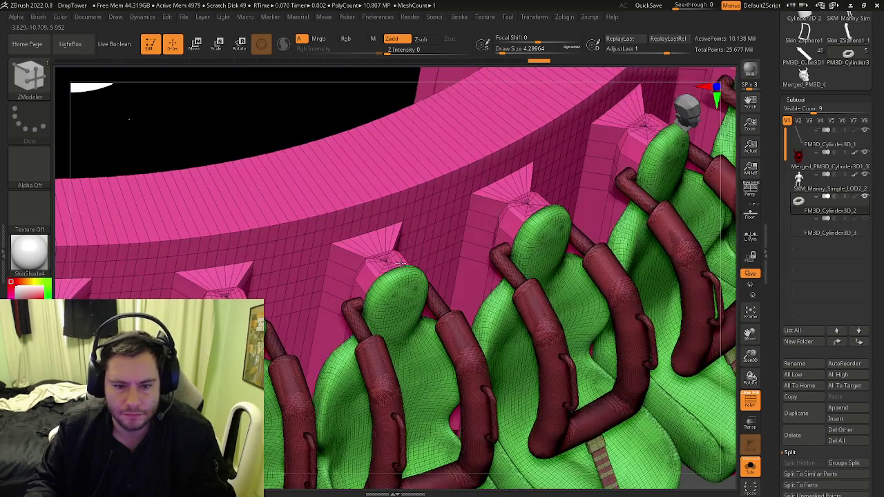
pyautogui.press('space')
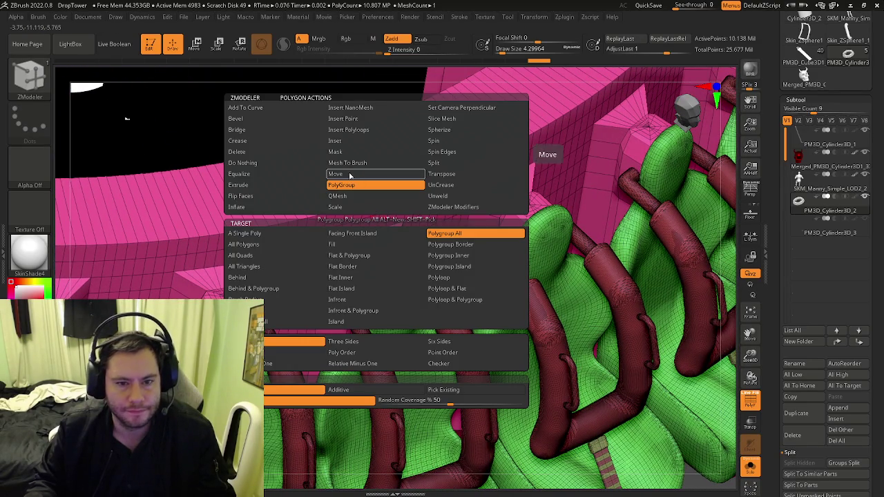
pyautogui.click(342, 151)
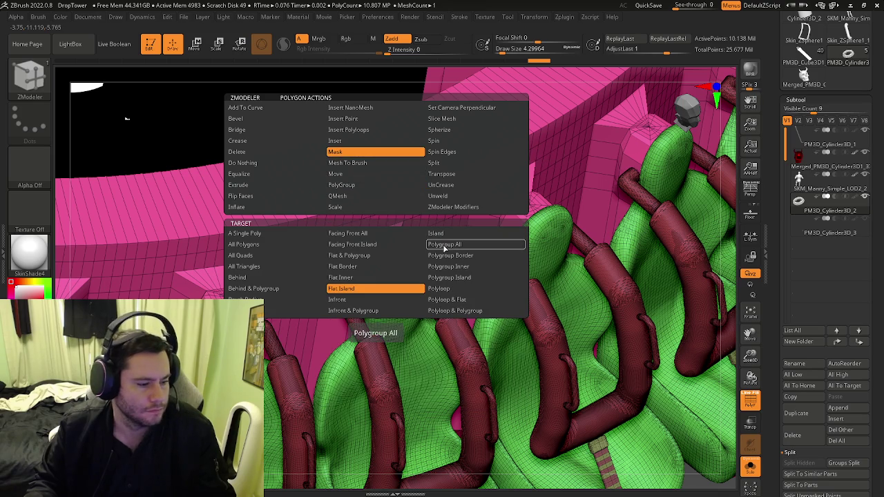
pyautogui.click(444, 245)
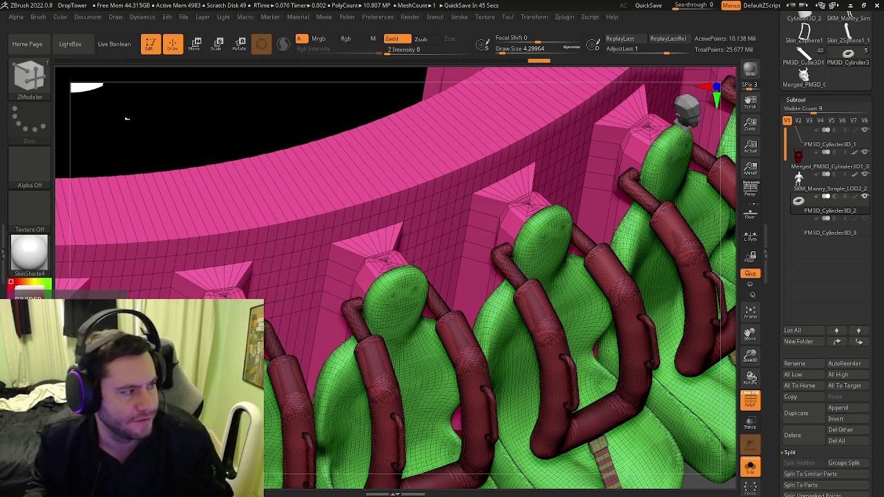
# - Zoom in on a seat edge against the ring, then back out to the whole ring
pyautogui.moveTo(262, 332)
pyautogui.mouseDown()
pyautogui.moveTo(255, 296)
pyautogui.moveTo(263, 251)
pyautogui.mouseUp()
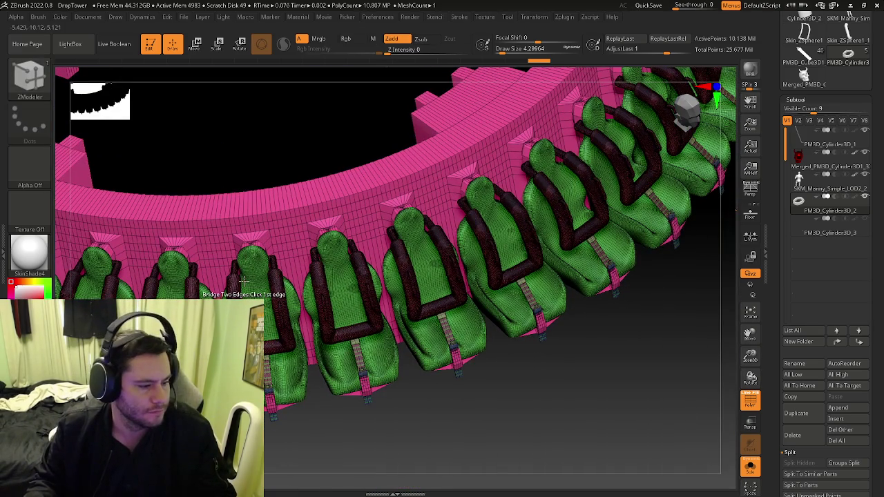
pyautogui.moveTo(56, 276)
pyautogui.mouseDown()
pyautogui.moveTo(199, 238)
pyautogui.moveTo(198, 221)
pyautogui.moveTo(208, 217)
pyautogui.moveTo(131, 240)
pyautogui.mouseUp()
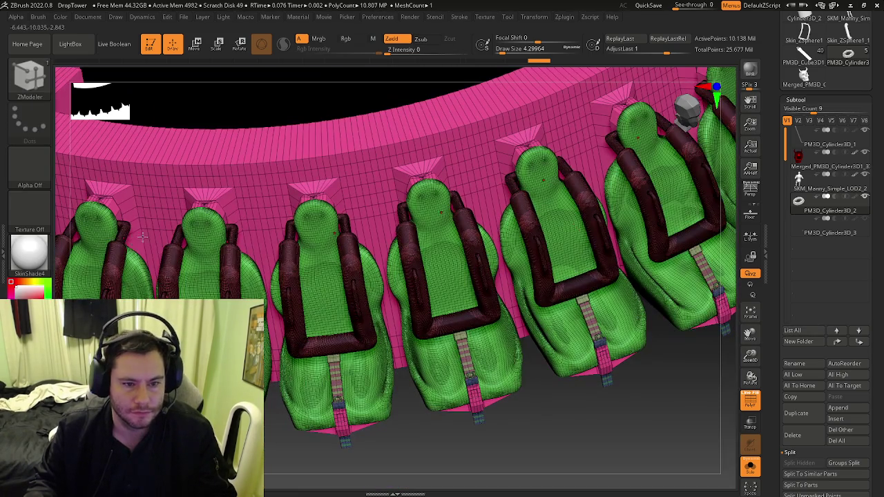
pyautogui.moveTo(228, 237); pyautogui.dragTo(268, 218)
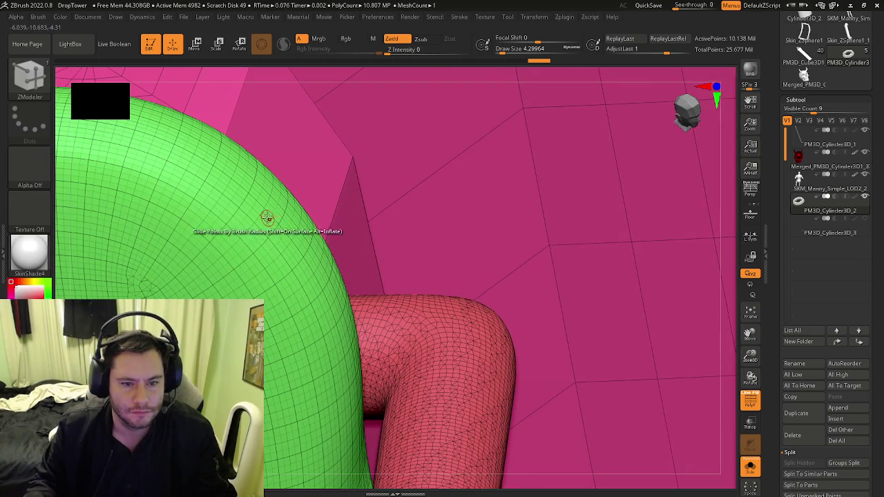
pyautogui.press('space')
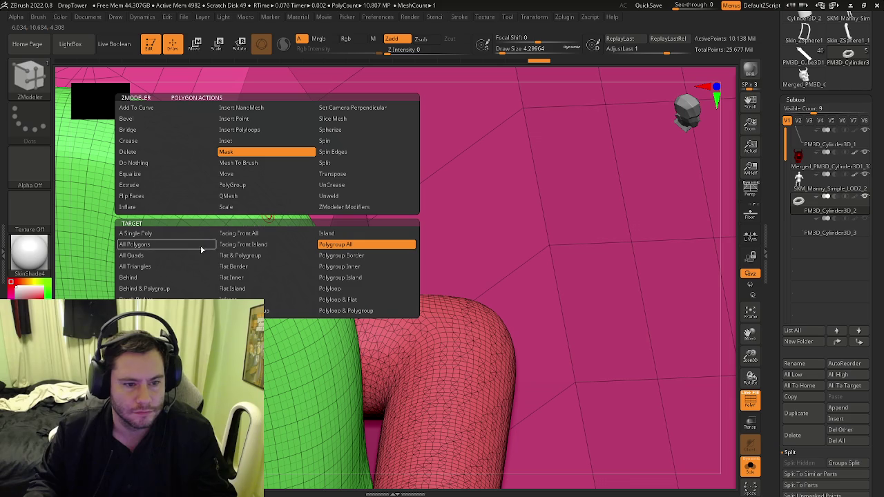
pyautogui.moveTo(405, 223)
pyautogui.keyDown('ctrl'); pyautogui.mouseDown(button='right')
pyautogui.moveTo(343, 228)
pyautogui.moveTo(384, 187)
pyautogui.moveTo(840, 226)
pyautogui.mouseUp(button='right'); pyautogui.keyUp('ctrl')
pyautogui.press('space')
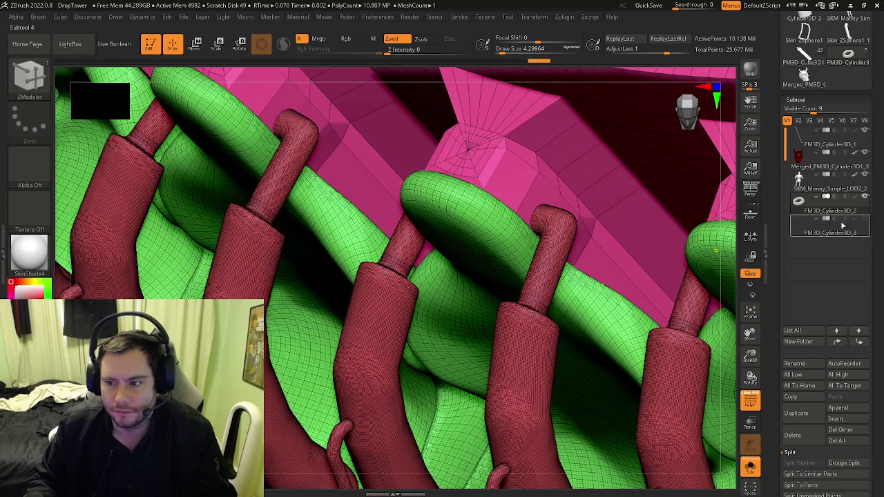
pyautogui.moveTo(622, 228)
pyautogui.keyDown('ctrl'); pyautogui.mouseDown(button='right')
pyautogui.moveTo(664, 262)
pyautogui.moveTo(660, 238)
pyautogui.moveTo(642, 249)
pyautogui.moveTo(596, 342)
pyautogui.mouseUp(button='right'); pyautogui.keyUp('ctrl')
# - Frame the whole model on its base disc and switch to Move for the central pole
pyautogui.press('f')
pyautogui.press('b')
pyautogui.press('z')
pyautogui.press('m')
pyautogui.moveTo(578, 418)
pyautogui.mouseDown(button='right')
pyautogui.moveTo(525, 325)
pyautogui.moveTo(509, 315)
pyautogui.mouseUp(button='right')
pyautogui.press('w')
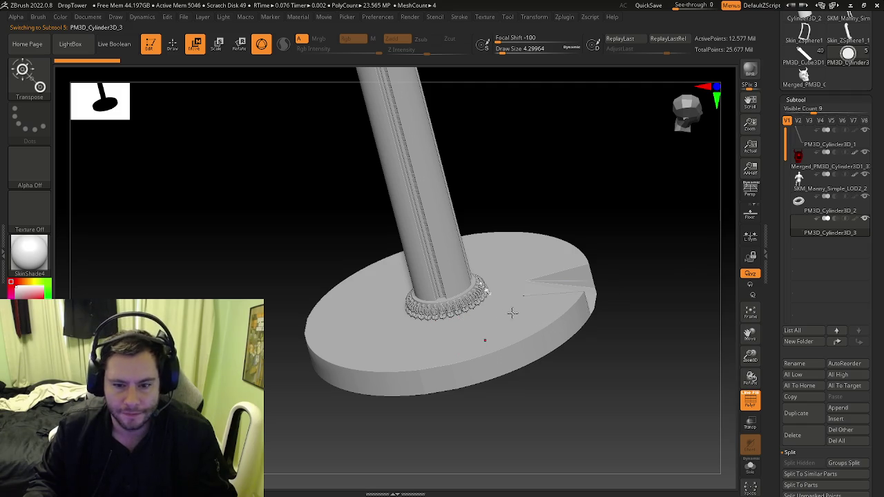
# - Frame the pole in a front view and undo a gizmo duplication of it
pyautogui.press('f')
pyautogui.moveTo(447, 312)
pyautogui.mouseDown(button='right')
pyautogui.moveTo(416, 347)
pyautogui.moveTo(463, 307)
pyautogui.mouseUp(button='right')
pyautogui.moveTo(449, 357); pyautogui.dragTo(445, 178)
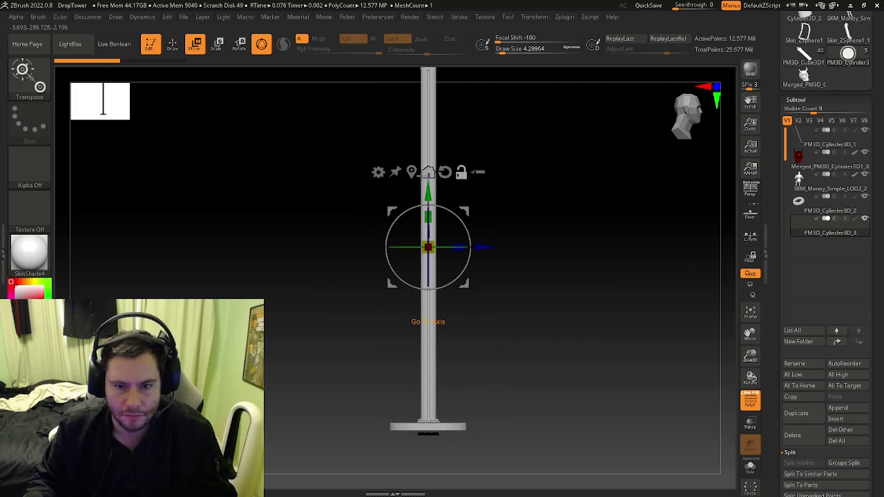
pyautogui.keyDown('ctrl'); pyautogui.moveTo(447, 231); pyautogui.dragTo(449, 240); pyautogui.keyUp('ctrl')
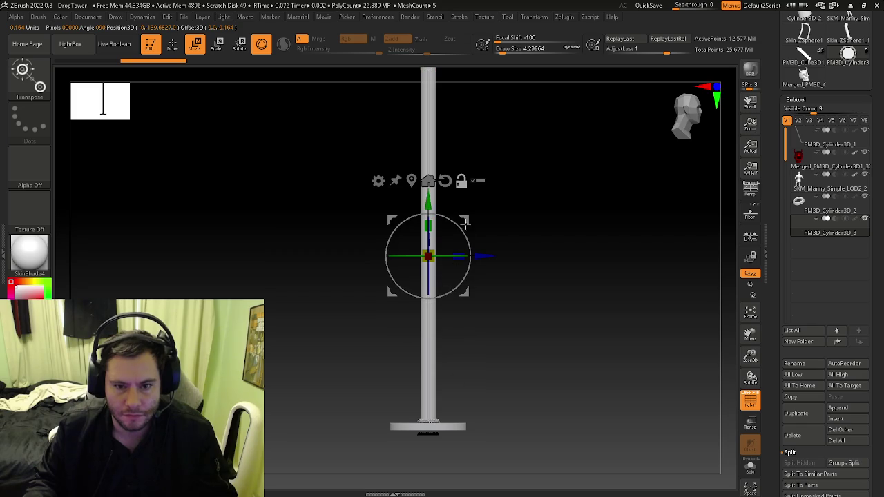
pyautogui.hotkey('ctrl', 'z')
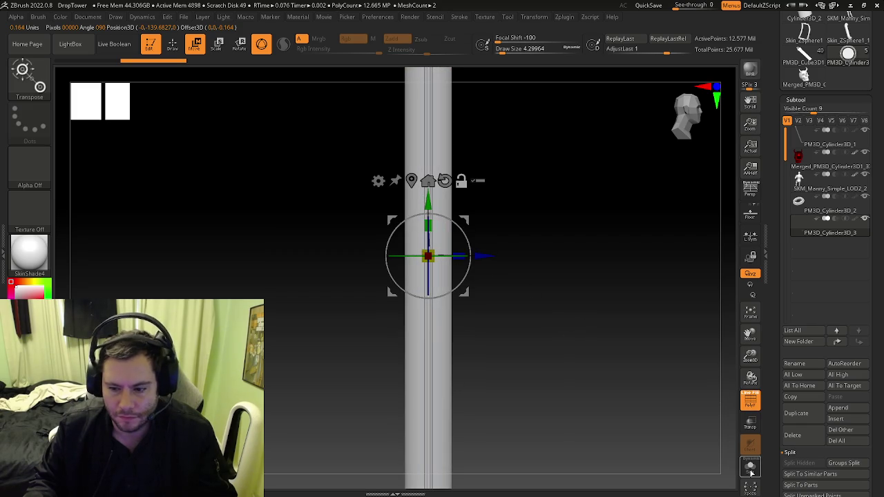
# - Solo the active subtool and expand Geometry's topology modification options
pyautogui.click(751, 469)
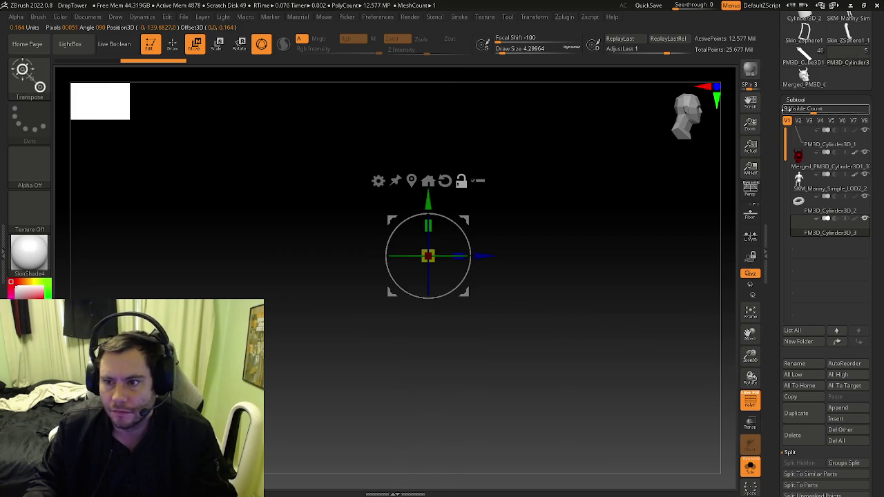
pyautogui.click(796, 100)
pyautogui.click(799, 88)
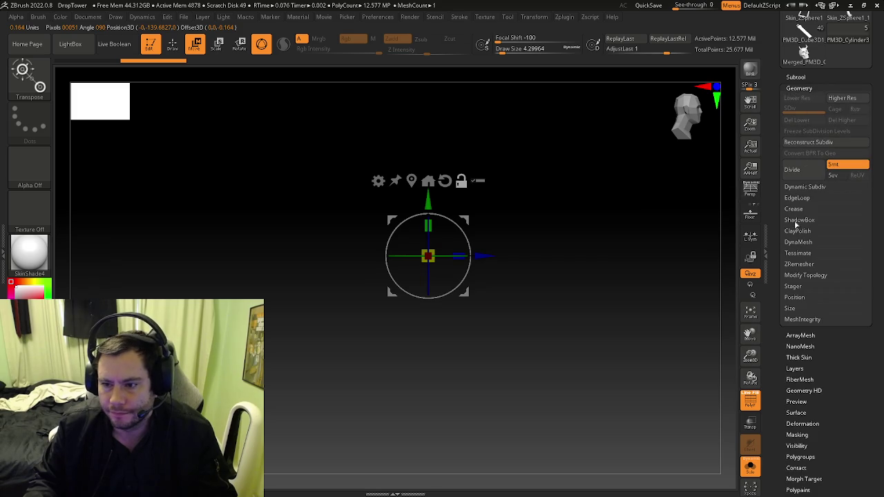
pyautogui.click(802, 275)
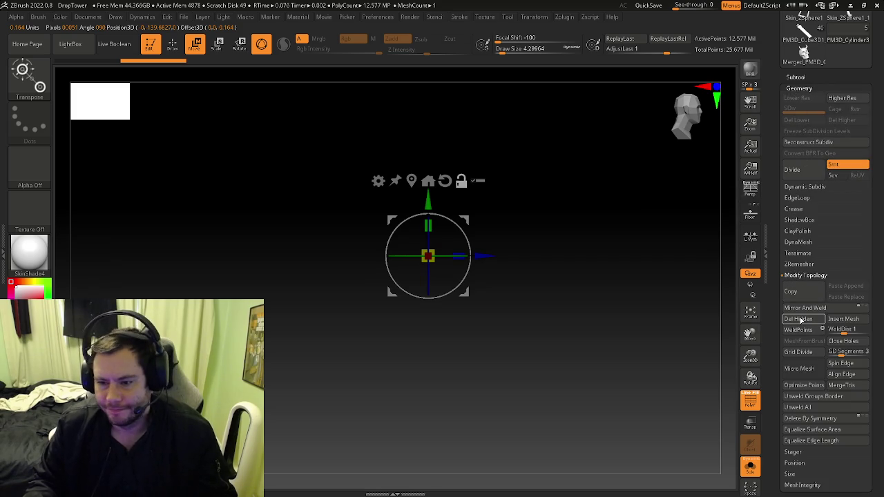
# - Orbit the view about 90 degrees around the gizmo, toggling Solo off and on
pyautogui.moveTo(430, 357); pyautogui.dragTo(416, 375)
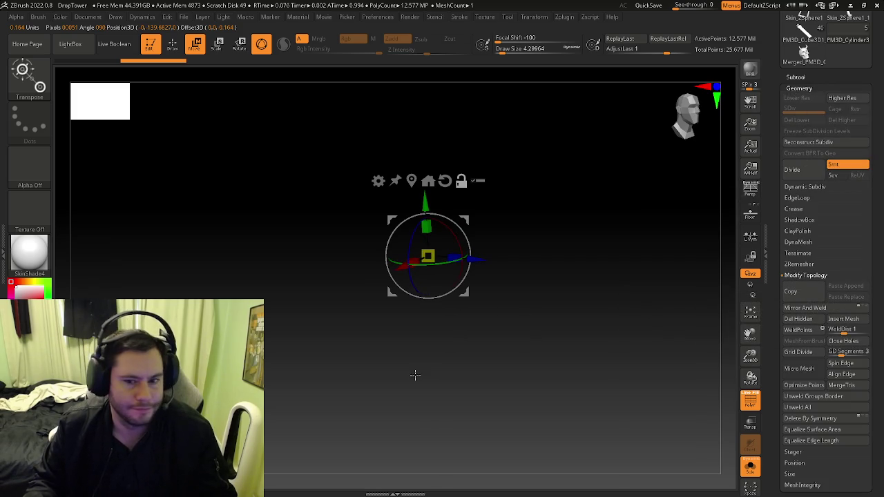
pyautogui.press('ctrl')
pyautogui.press('ctrl')
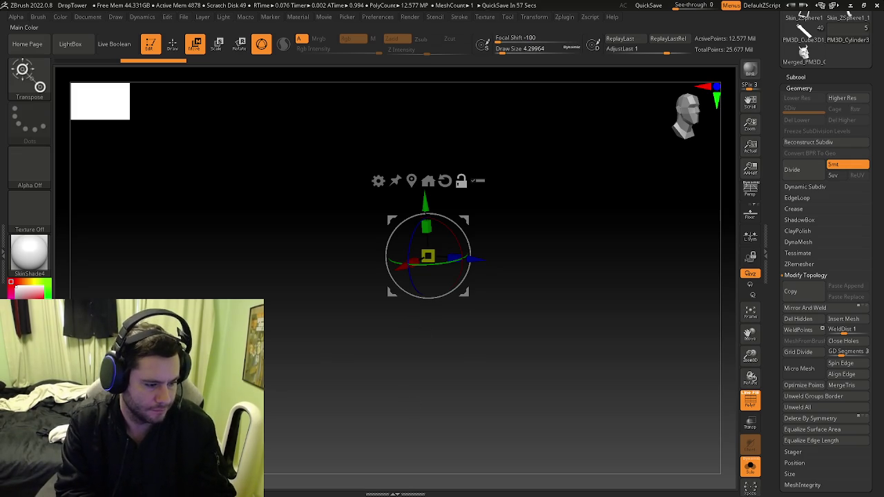
pyautogui.moveTo(479, 274); pyautogui.dragTo(505, 209)
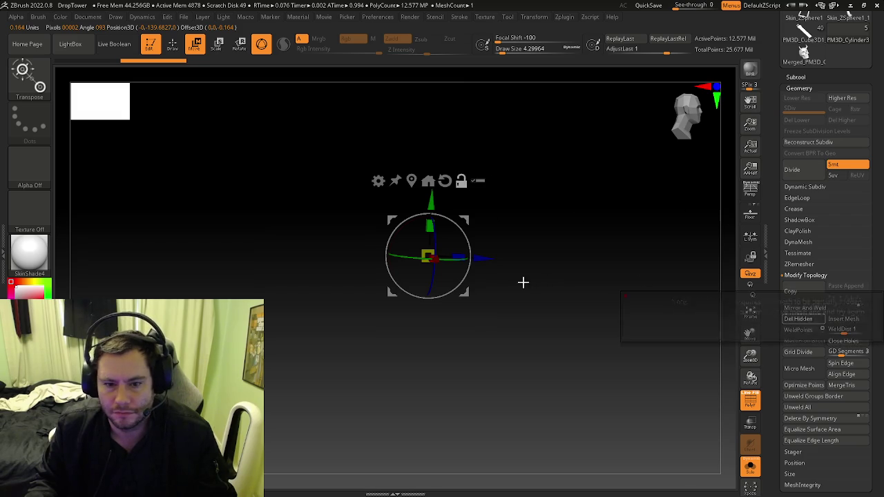
pyautogui.press('ctrl')
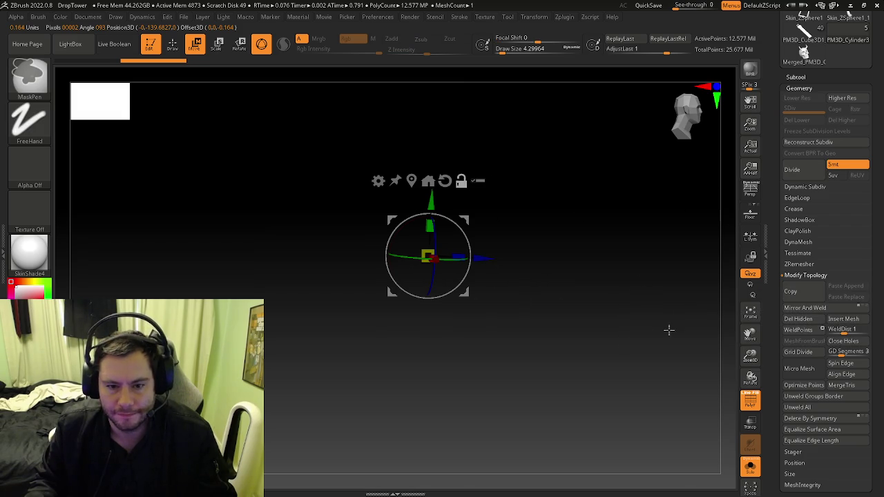
pyautogui.click(751, 467)
pyautogui.click(751, 467)
# - Zoom out and refocus so the small mesh sits near the canvas centre
pyautogui.keyDown('ctrl'); pyautogui.moveTo(474, 392); pyautogui.dragTo(495, 336, button='right'); pyautogui.keyUp('ctrl')
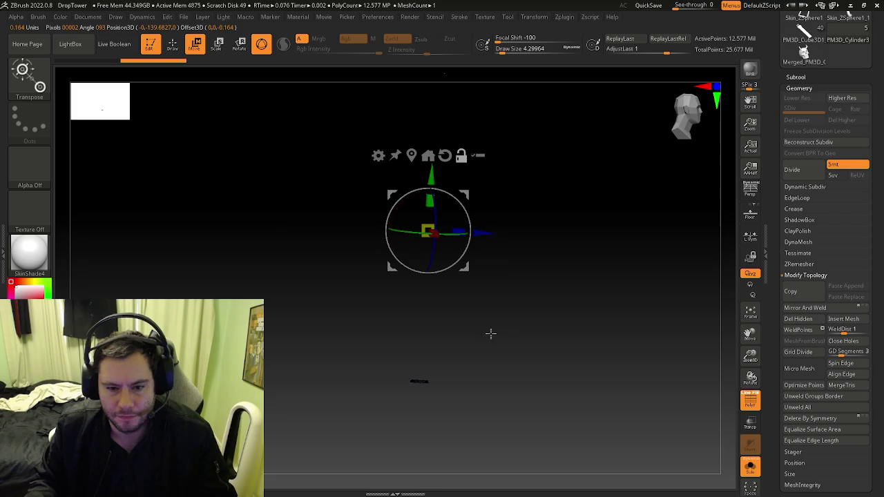
pyautogui.press('ctrl')
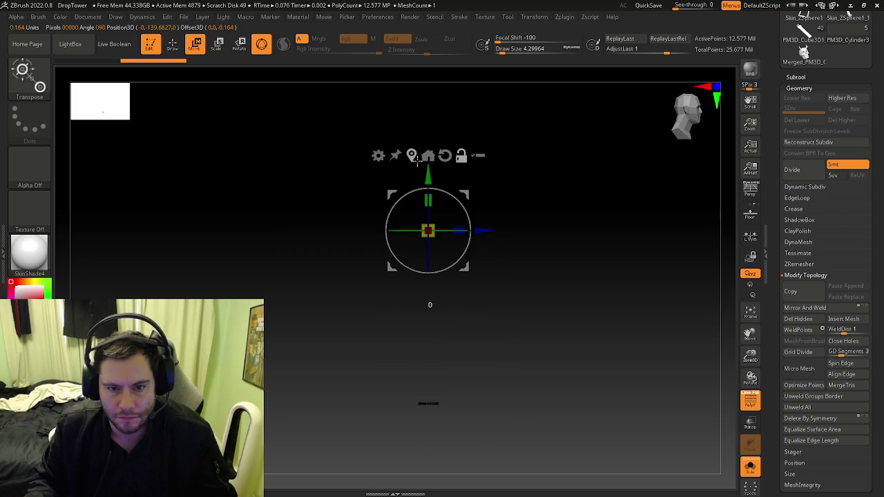
pyautogui.press('ctrl')
pyautogui.keyDown('ctrl'); pyautogui.moveTo(450, 336); pyautogui.dragTo(427, 365, button='right'); pyautogui.keyUp('ctrl')
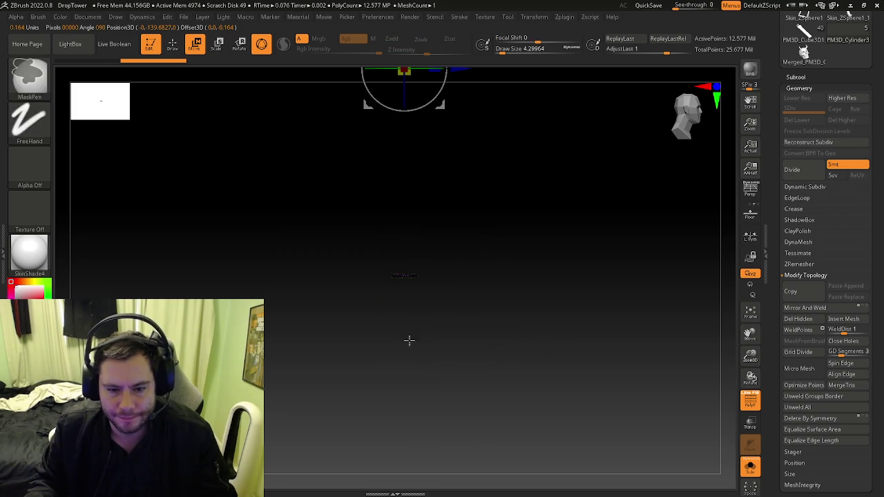
pyautogui.press('f')
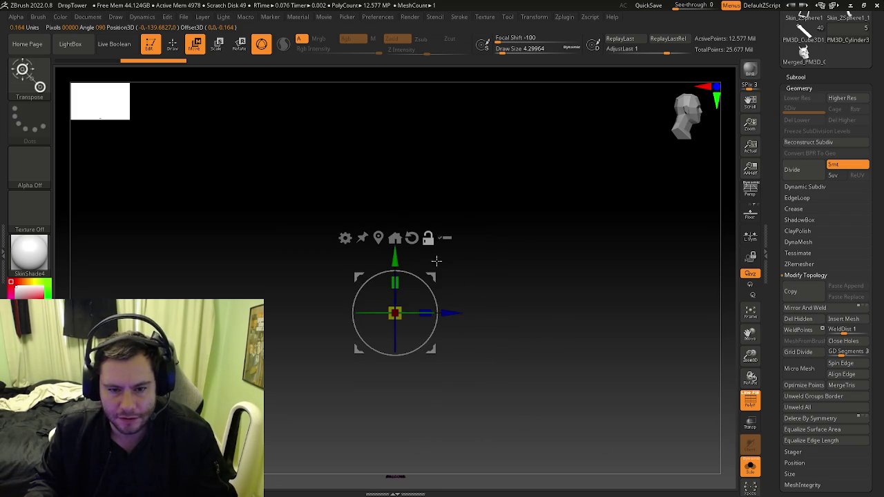
pyautogui.moveTo(452, 249); pyautogui.dragTo(478, 288)
pyautogui.press('ctrl')
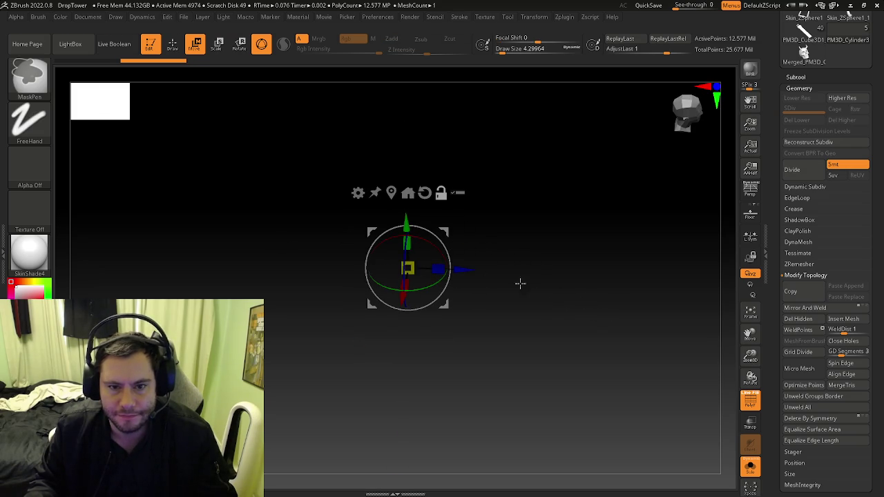
pyautogui.moveTo(497, 277); pyautogui.dragTo(464, 320)
pyautogui.press('ctrl')
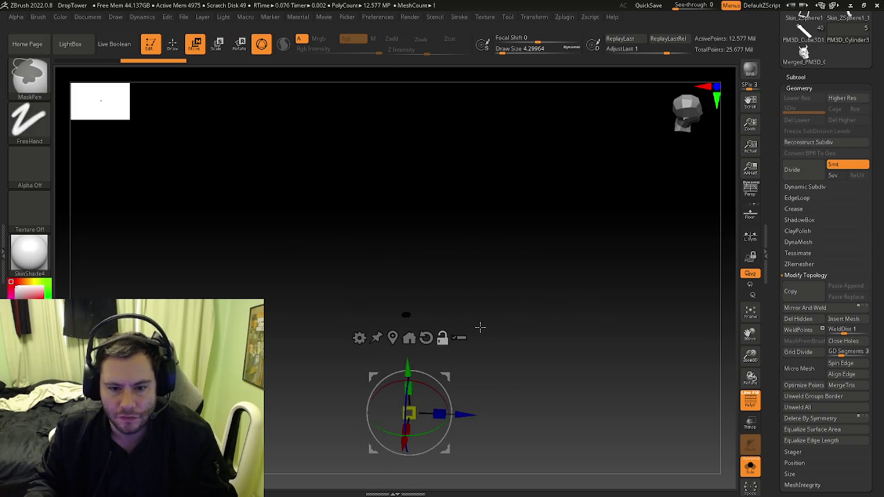
# - Return to Draw mode, zoom in, and mask the small mesh with a rectangle
pyautogui.press('q')
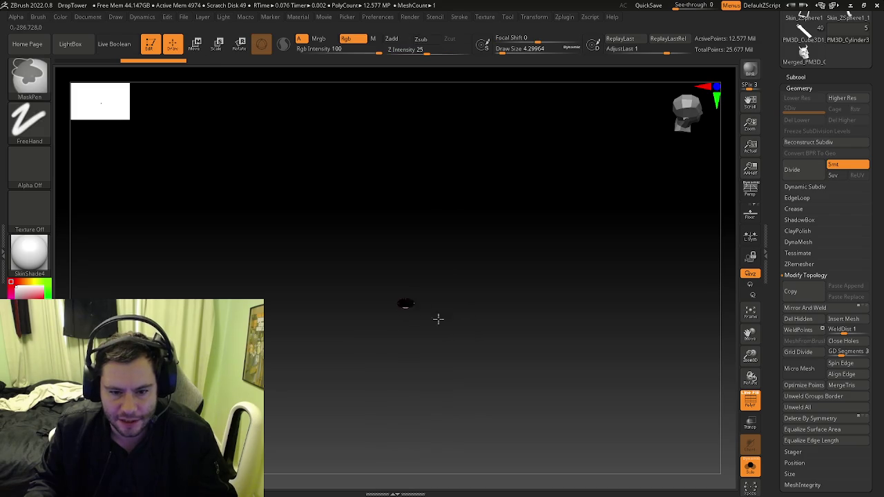
pyautogui.keyDown('ctrl'); pyautogui.moveTo(382, 298); pyautogui.dragTo(615, 364, button='right'); pyautogui.keyUp('ctrl')
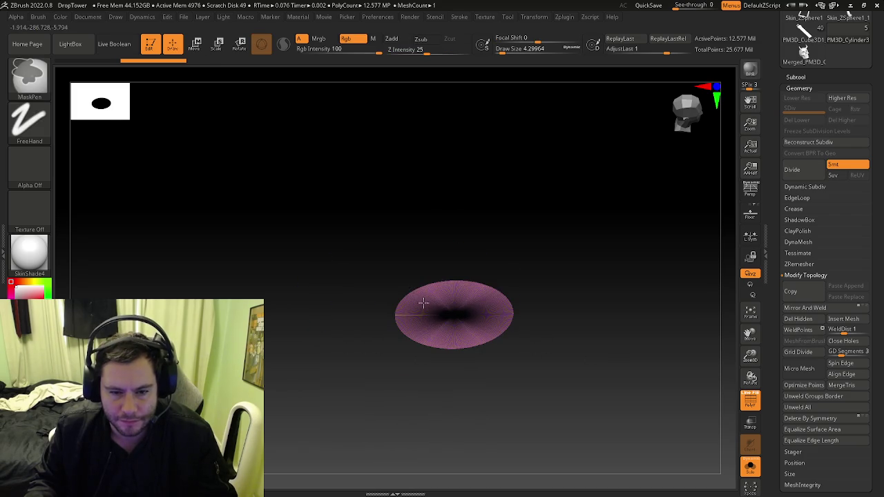
pyautogui.keyDown('ctrl'); pyautogui.moveTo(343, 239); pyautogui.dragTo(618, 388); pyautogui.keyUp('ctrl')
pyautogui.keyDown('ctrl'); pyautogui.moveTo(588, 321); pyautogui.dragTo(625, 370); pyautogui.keyUp('ctrl')
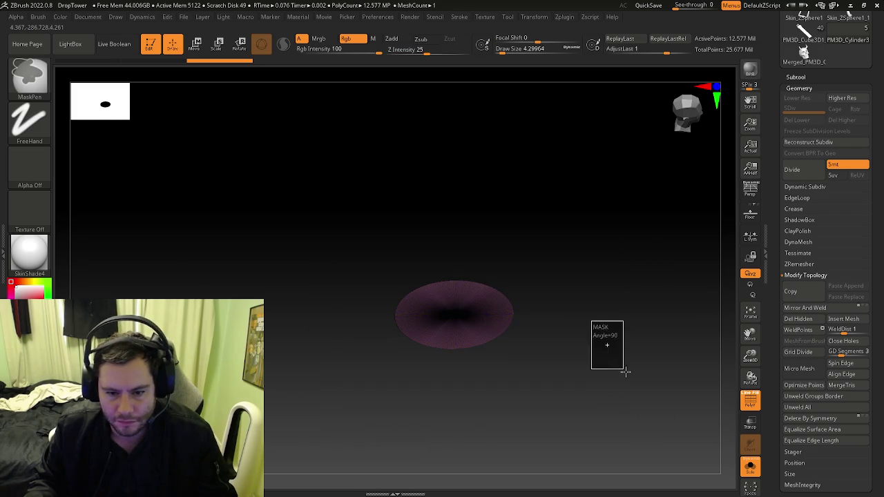
pyautogui.keyDown('ctrl'); pyautogui.moveTo(359, 235); pyautogui.dragTo(606, 388); pyautogui.keyUp('ctrl')
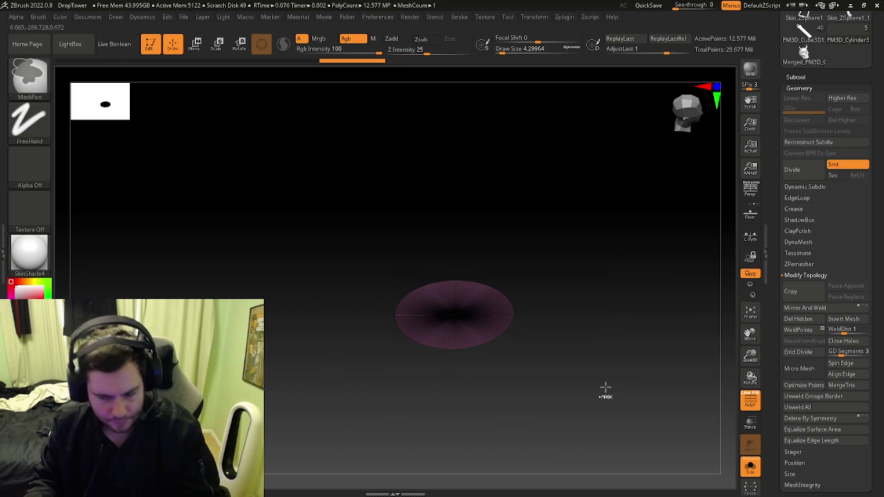
# - Hide the unmasked points with Tool > Visibility > HidePt
pyautogui.click(788, 385)
pyautogui.click(805, 275)
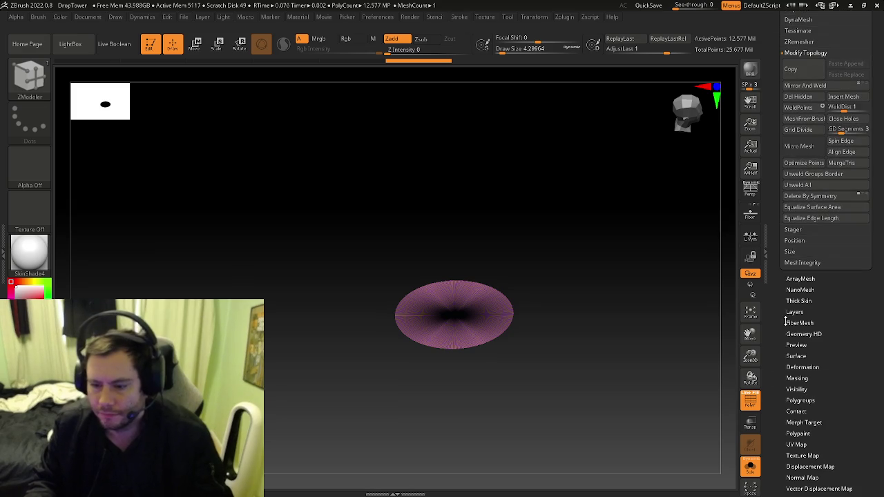
pyautogui.click(798, 389)
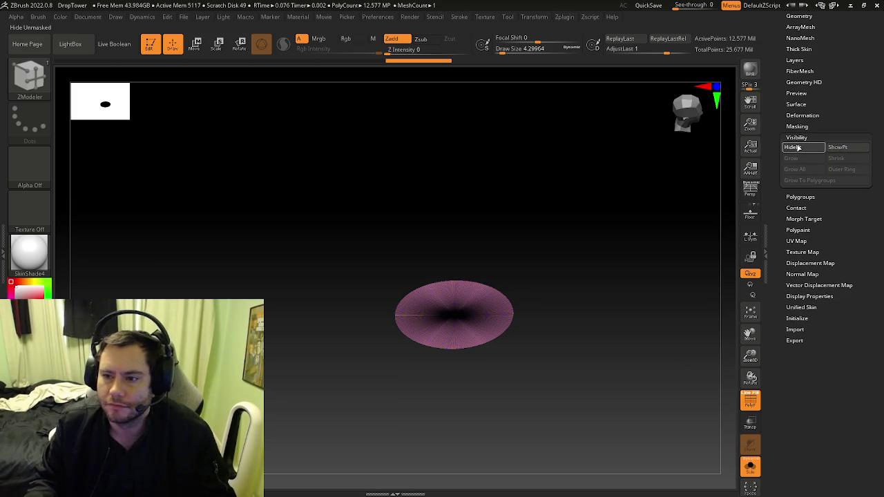
pyautogui.click(798, 147)
# - Reopen the Geometry options and reposition the move gizmo in Move mode
pyautogui.click(799, 16)
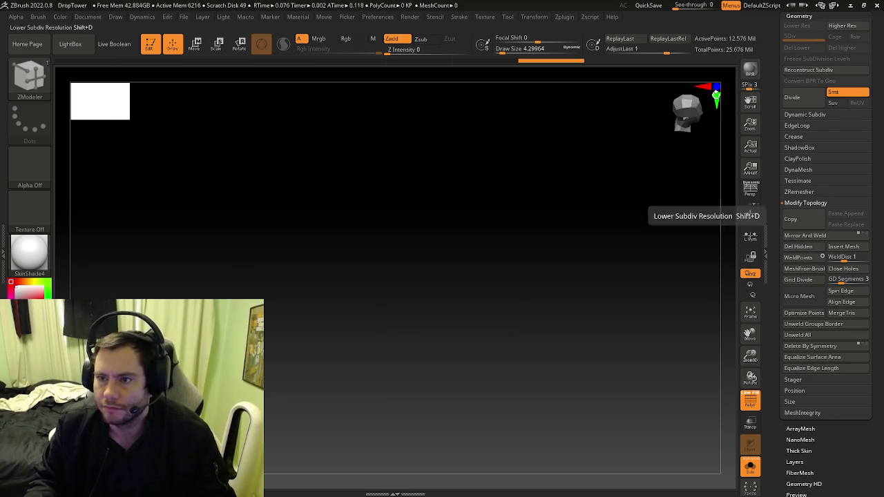
pyautogui.keyDown('ctrl'); pyautogui.keyDown('shift'); pyautogui.click(514, 255); pyautogui.keyUp('shift'); pyautogui.keyUp('ctrl')
pyautogui.press('w')
pyautogui.keyDown('ctrl'); pyautogui.keyDown('shift'); pyautogui.click(522, 269); pyautogui.keyUp('shift'); pyautogui.keyUp('ctrl')
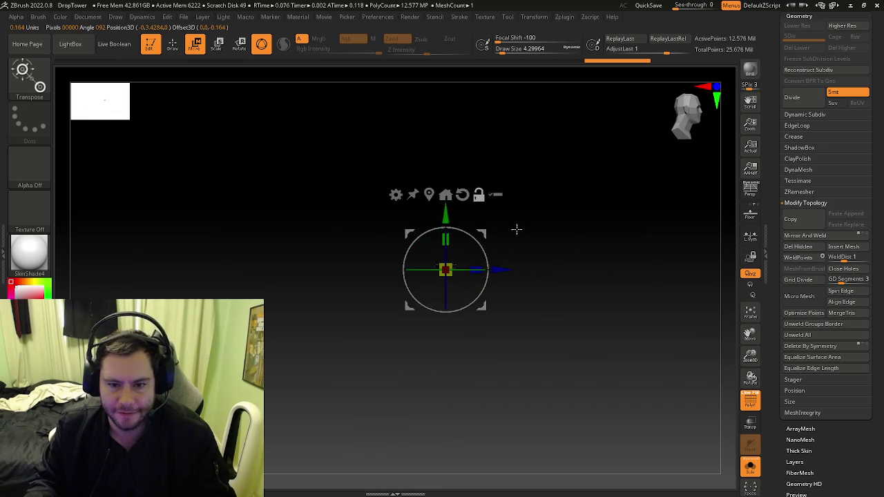
# - Unhide all geometry to bring back the full row of seats
pyautogui.keyDown('ctrl'); pyautogui.keyDown('shift'); pyautogui.click(566, 250); pyautogui.keyUp('shift'); pyautogui.keyUp('ctrl')
pyautogui.moveTo(586, 381)
pyautogui.keyDown('ctrl'); pyautogui.mouseDown(button='right')
pyautogui.moveTo(443, 385)
pyautogui.moveTo(368, 361)
pyautogui.mouseUp(button='right'); pyautogui.keyUp('ctrl')
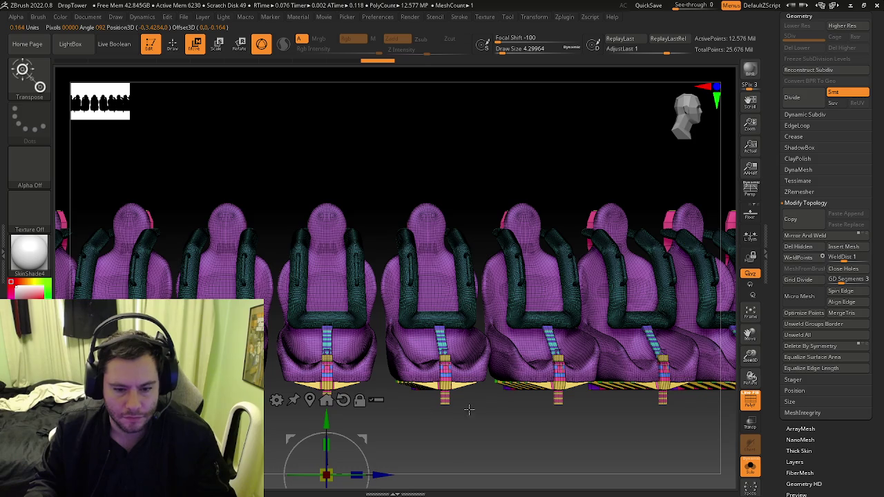
pyautogui.keyDown('ctrl'); pyautogui.moveTo(463, 410); pyautogui.dragTo(552, 331, button='right'); pyautogui.keyUp('ctrl')
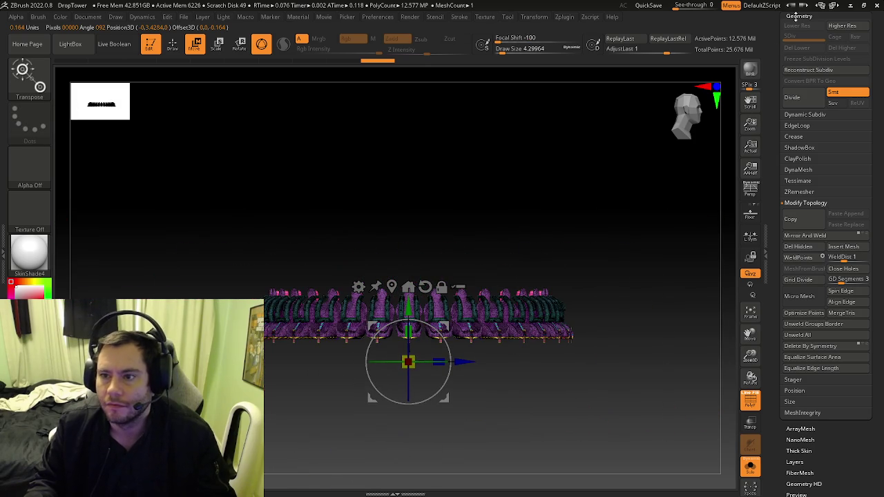
# - Select PM3D_Cylinder3D_3 in the Subtool list with PolyF on and Solo off
pyautogui.click(796, 15)
pyautogui.click(796, 76)
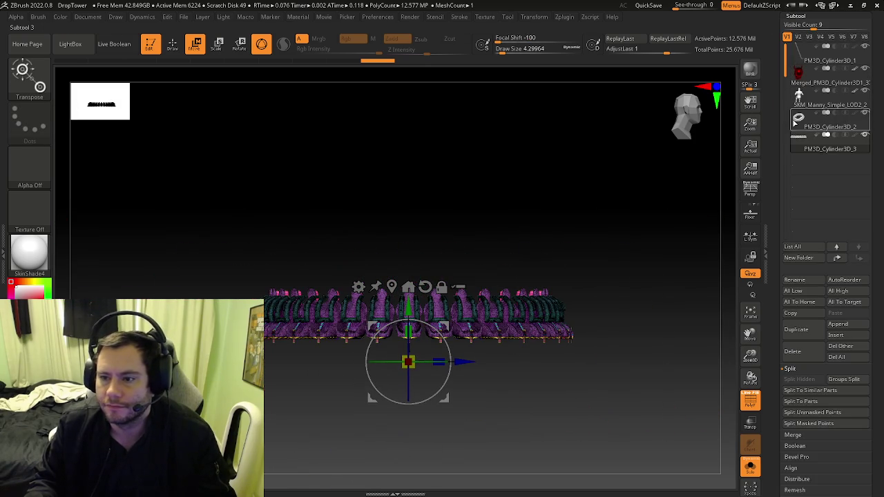
pyautogui.press('Down')
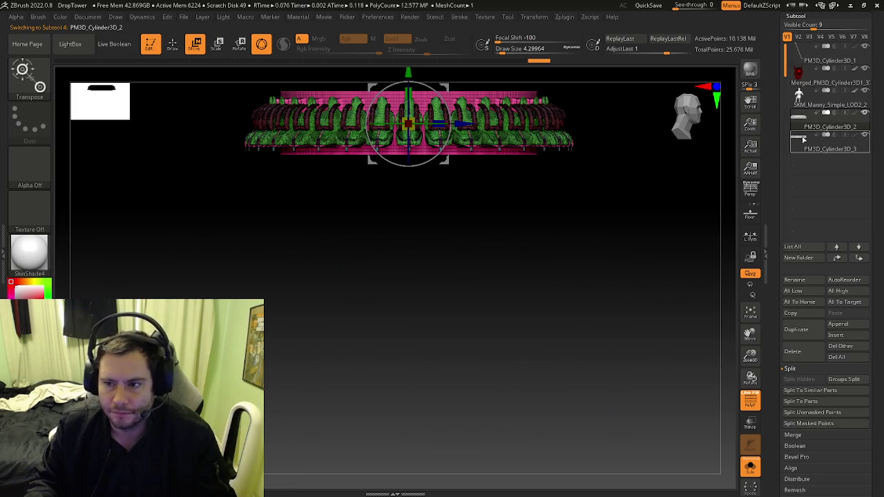
pyautogui.hotkey('shift', 'f')
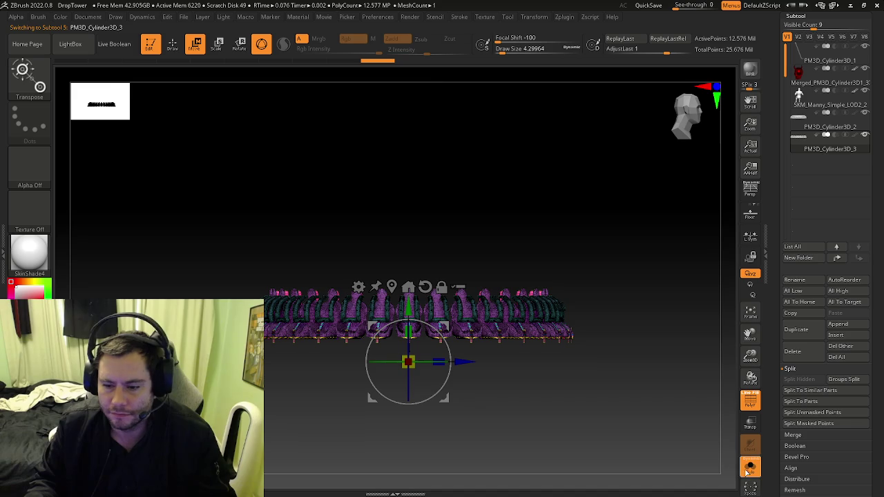
pyautogui.click(751, 468)
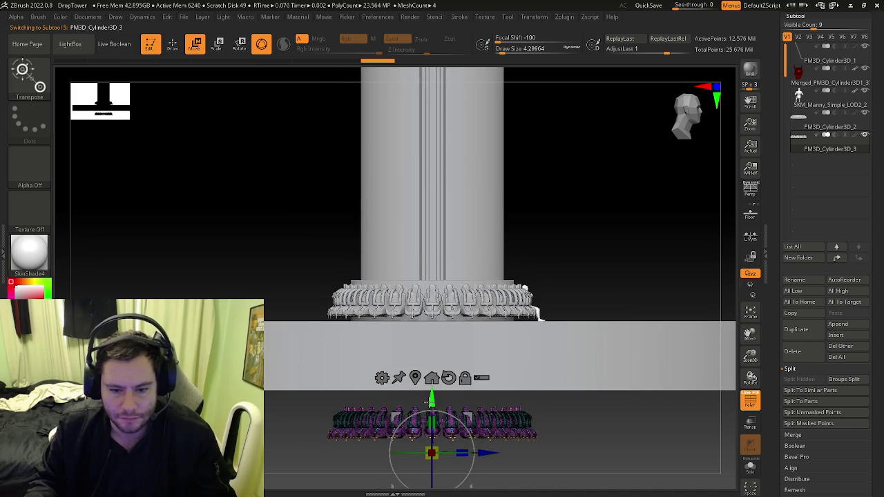
# - Raise the seats up onto the column base and look down on them
pyautogui.moveTo(430, 400); pyautogui.dragTo(430, 266)
pyautogui.press('f')
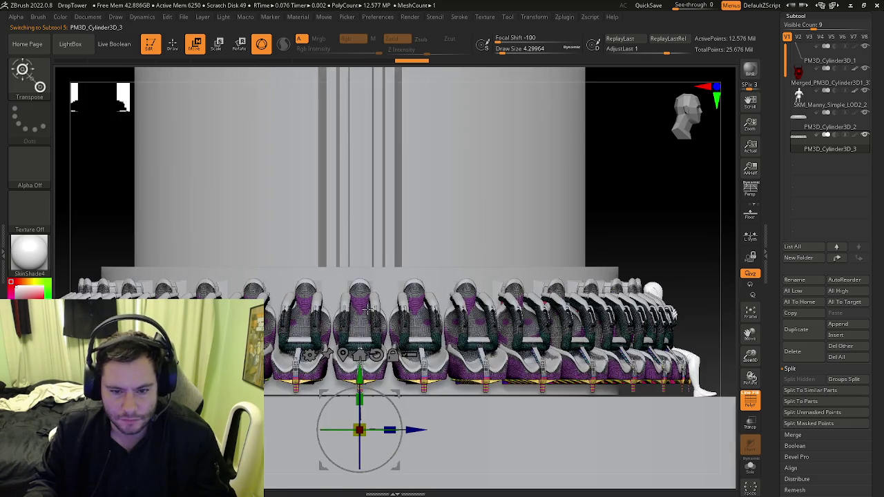
pyautogui.scroll(3, 364, 371)
pyautogui.moveTo(365, 475)
pyautogui.keyDown('alt'); pyautogui.mouseDown(button='right')
pyautogui.moveTo(376, 426)
pyautogui.moveTo(368, 433)
pyautogui.mouseUp(button='right'); pyautogui.keyUp('alt')
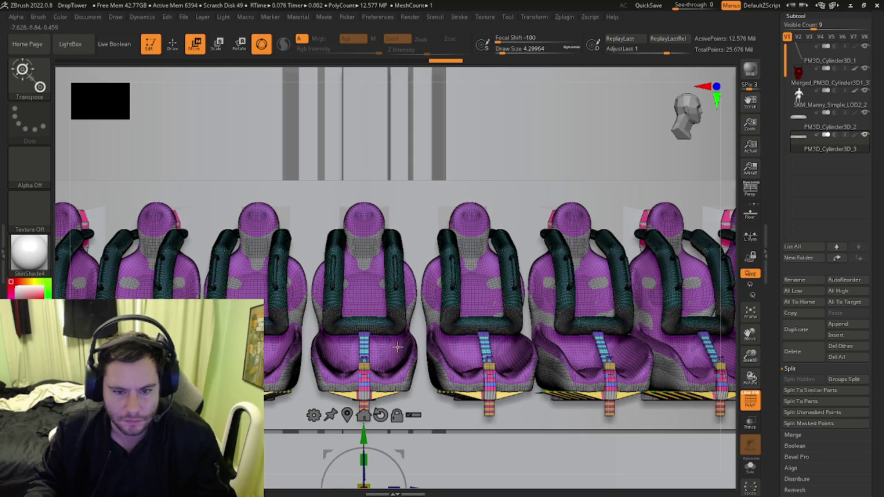
pyautogui.scroll(3, 398, 346)
pyautogui.scroll(-3, 435, 306)
pyautogui.scroll(-2, 436, 306)
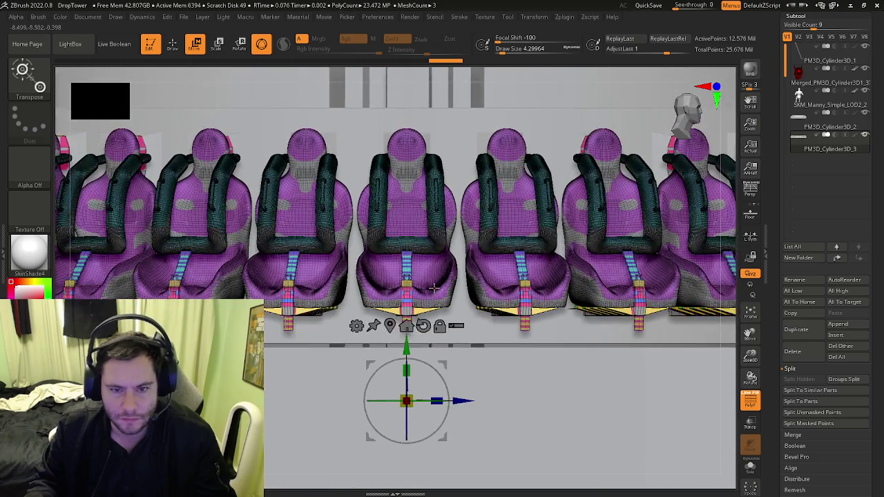
pyautogui.moveTo(435, 306); pyautogui.dragTo(450, 298)
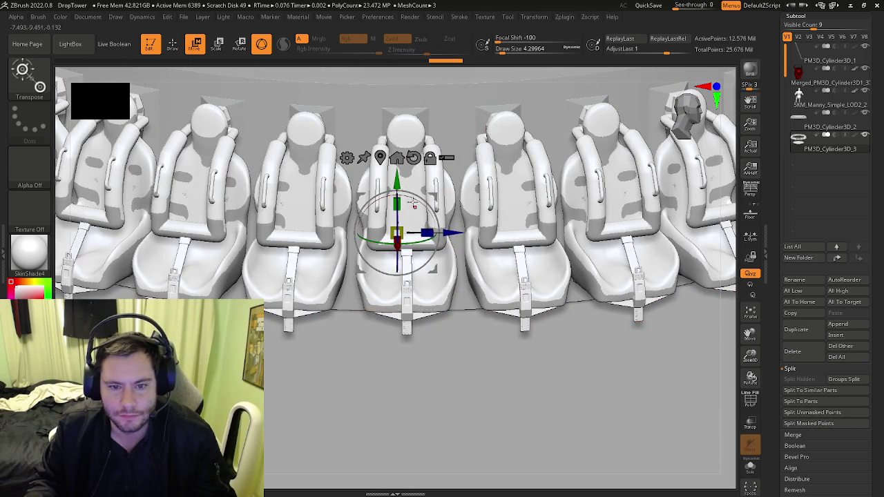
# - Nudge the seats down slightly so they sit on the base
pyautogui.moveTo(398, 182); pyautogui.dragTo(398, 185)
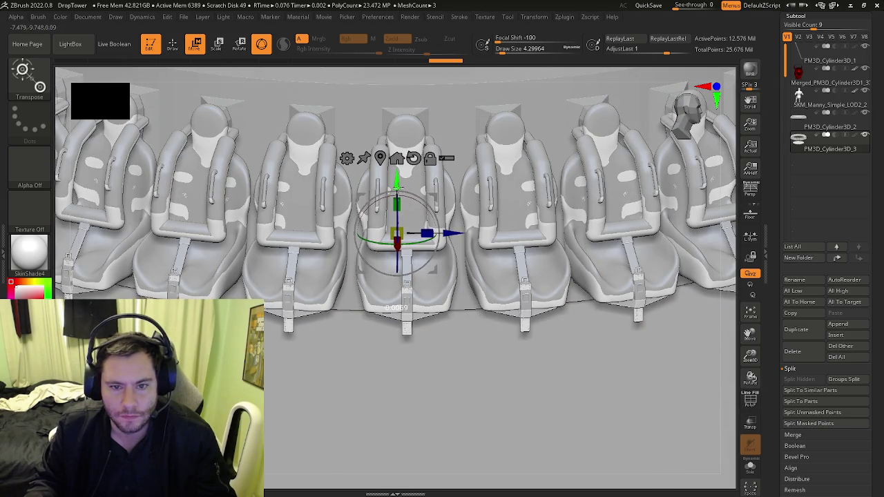
pyautogui.scroll(4, 452, 206)
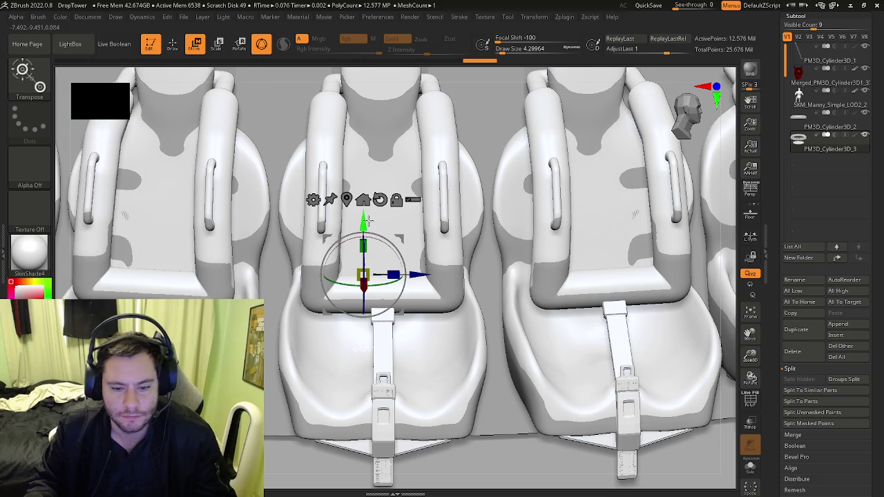
pyautogui.moveTo(367, 221); pyautogui.dragTo(368, 221)
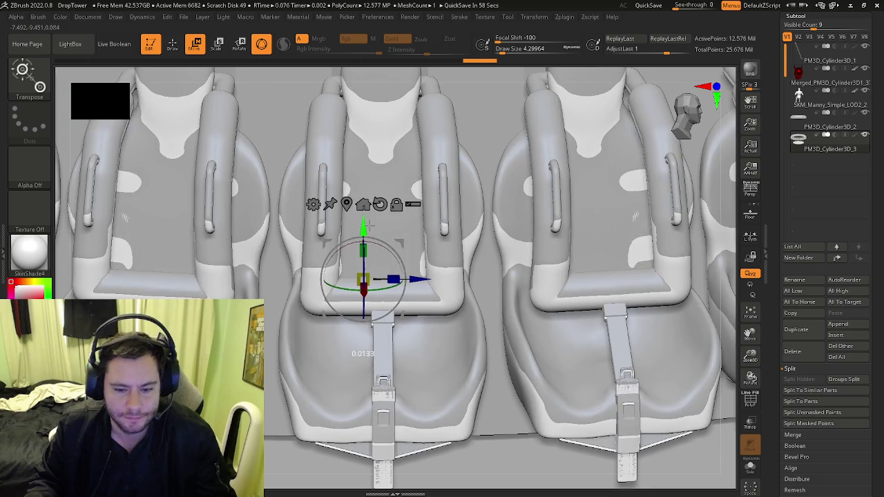
pyautogui.moveTo(368, 221); pyautogui.dragTo(371, 222)
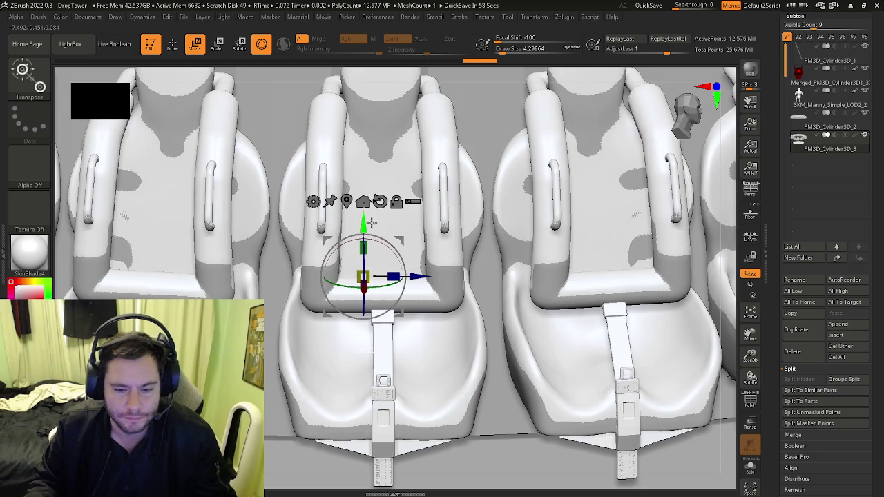
pyautogui.scroll(-2, 415, 235)
pyautogui.scroll(-1, 498, 263)
pyautogui.scroll(-1, 580, 287)
# - Pan and orbit around the seat ring, then make PM3D_Cylinder3D_3 active
pyautogui.keyDown('alt'); pyautogui.moveTo(580, 287); pyautogui.dragTo(480, 314, button='right'); pyautogui.keyUp('alt')
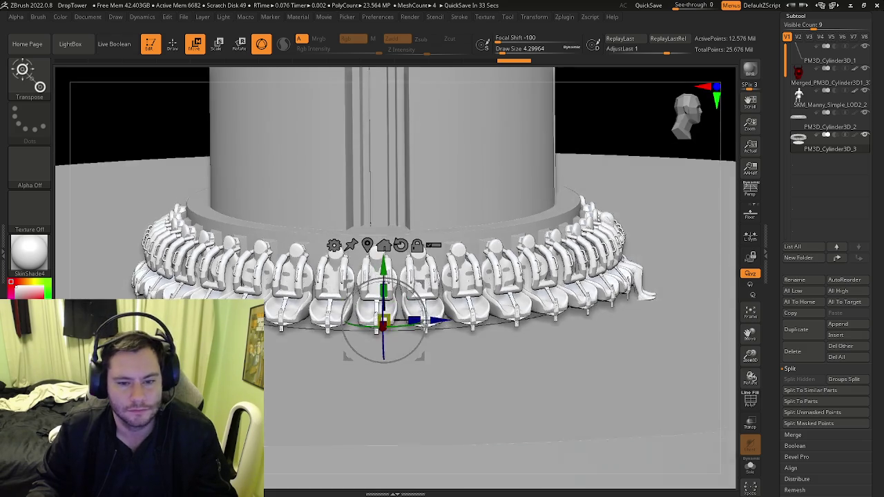
pyautogui.moveTo(375, 306); pyautogui.dragTo(424, 322)
pyautogui.scroll(3, 453, 282)
pyautogui.scroll(3, 564, 294)
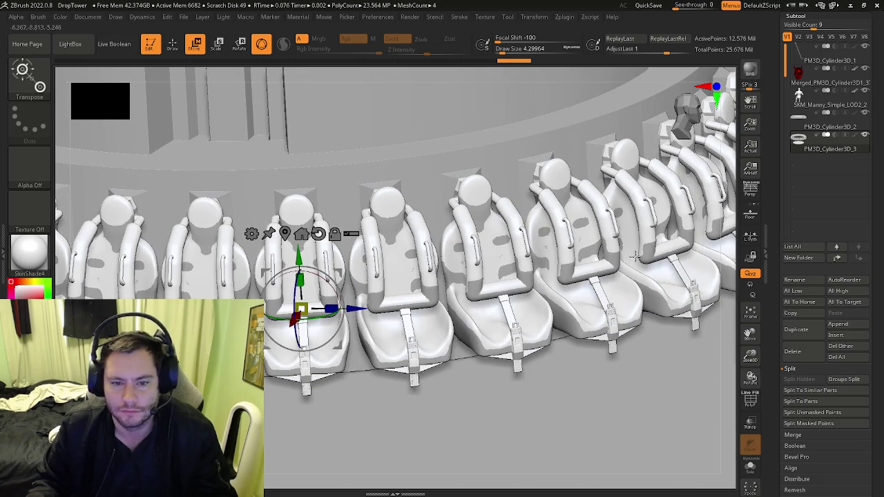
pyautogui.click(802, 138)
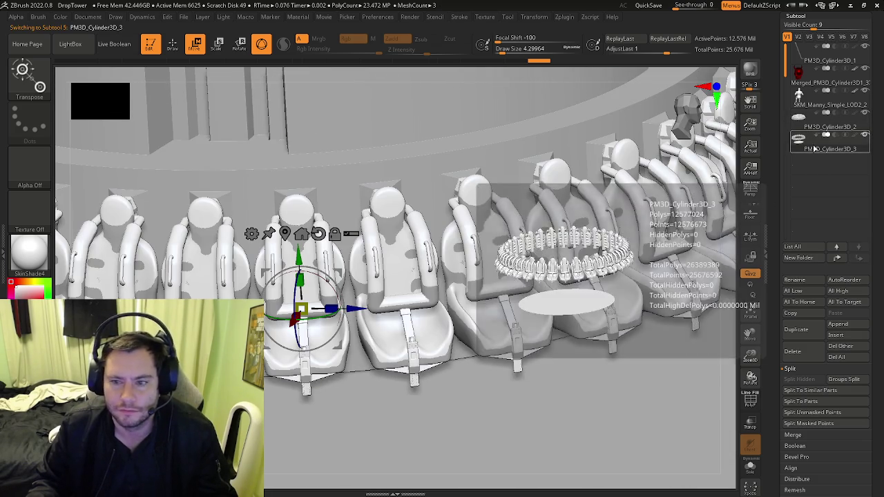
# - Select PM3D_Cylinder3D_2 with Polyframe on and zoom in on the seats
pyautogui.click(829, 130)
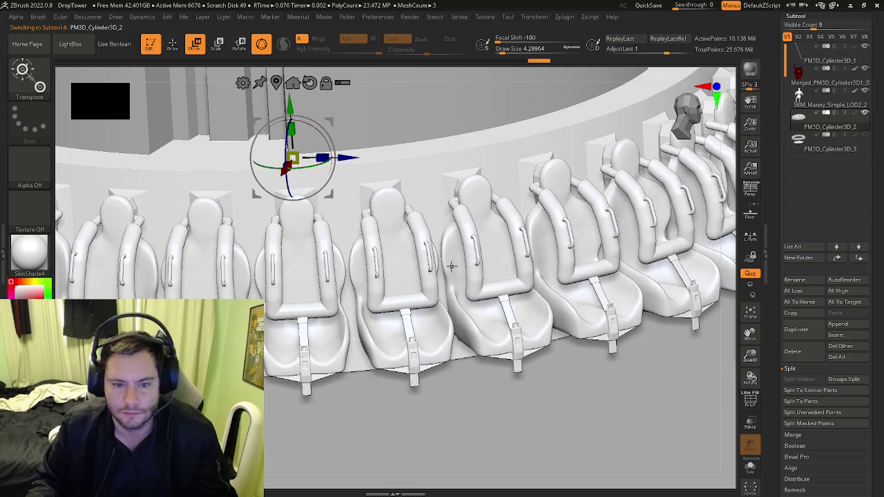
pyautogui.hotkey('shift', 'f')
pyautogui.scroll(3, 338, 290)
pyautogui.press('b')
pyautogui.press('m')
pyautogui.press('p')
pyautogui.scroll(3, 349, 322)
pyautogui.scroll(3, 351, 323)
pyautogui.scroll(3, 350, 323)
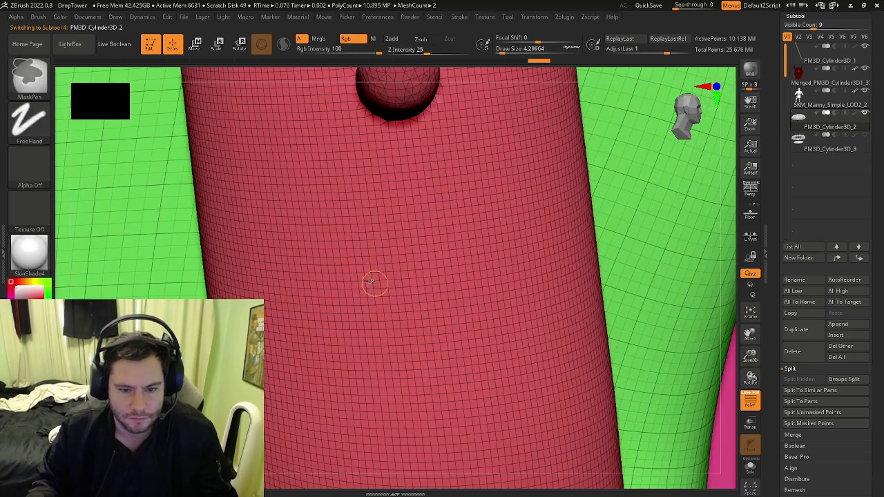
# - Delete the red cylinder polygroup using ZModeler Delete with the Polygroup All target
pyautogui.press('b')
pyautogui.press('z')
pyautogui.press('m')
pyautogui.press('space')
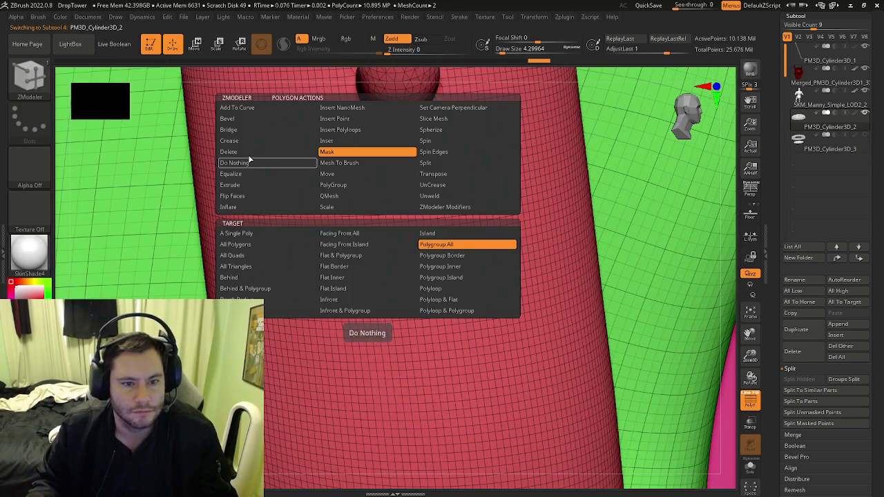
pyautogui.click(255, 152)
pyautogui.click(467, 244)
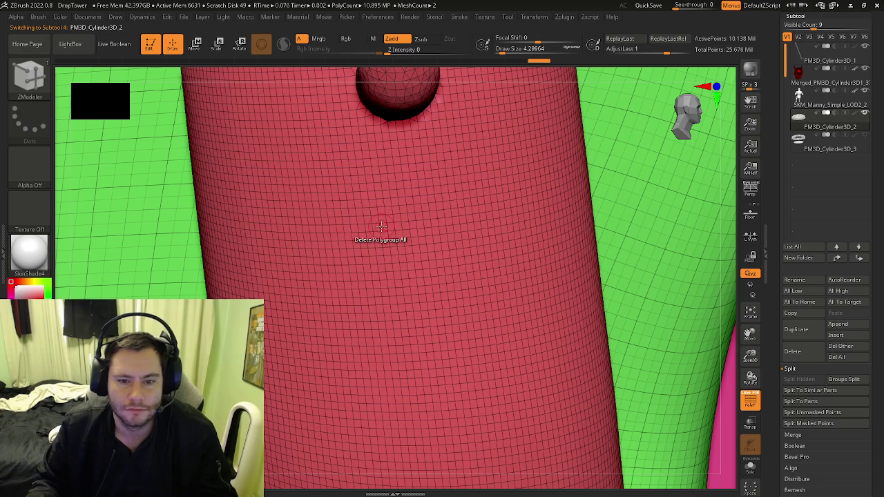
pyautogui.click(380, 228)
# - Orbit to a new angle on the seats with ZModeler still selected
pyautogui.press('b')
pyautogui.press('m')
pyautogui.press('p')
pyautogui.scroll(-3, 366, 276)
pyautogui.scroll(-3, 352, 304)
pyautogui.scroll(-3, 353, 304)
pyautogui.moveTo(353, 304)
pyautogui.mouseDown(button='right')
pyautogui.moveTo(442, 311)
pyautogui.moveTo(429, 318)
pyautogui.mouseUp(button='right')
pyautogui.scroll(3, 418, 315)
pyautogui.press('b')
pyautogui.press('z')
pyautogui.press('m')
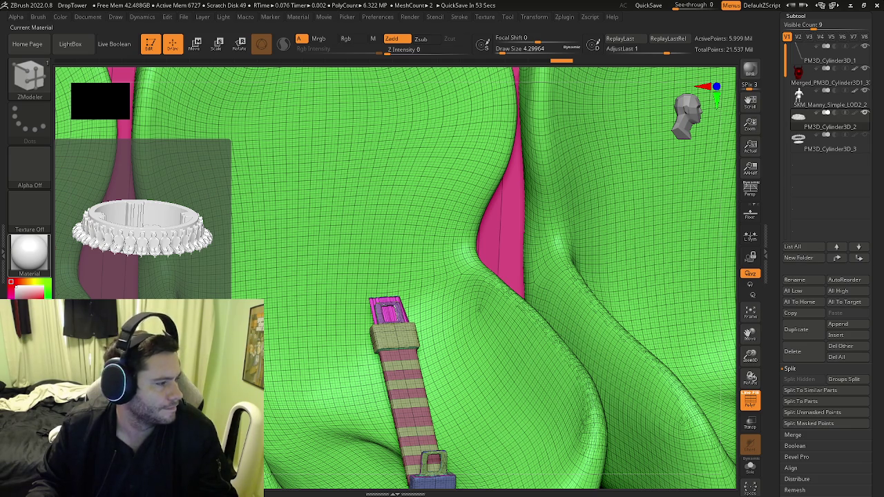
# - Switch the ZModeler target to Island and delete the blue buckle
pyautogui.moveTo(418, 337)
pyautogui.mouseDown(button='right')
pyautogui.moveTo(387, 355)
pyautogui.moveTo(377, 318)
pyautogui.moveTo(287, 317)
pyautogui.moveTo(400, 331)
pyautogui.moveTo(430, 358)
pyautogui.moveTo(424, 334)
pyautogui.mouseUp(button='right')
pyautogui.press('b')
pyautogui.press('z')
pyautogui.press('m')
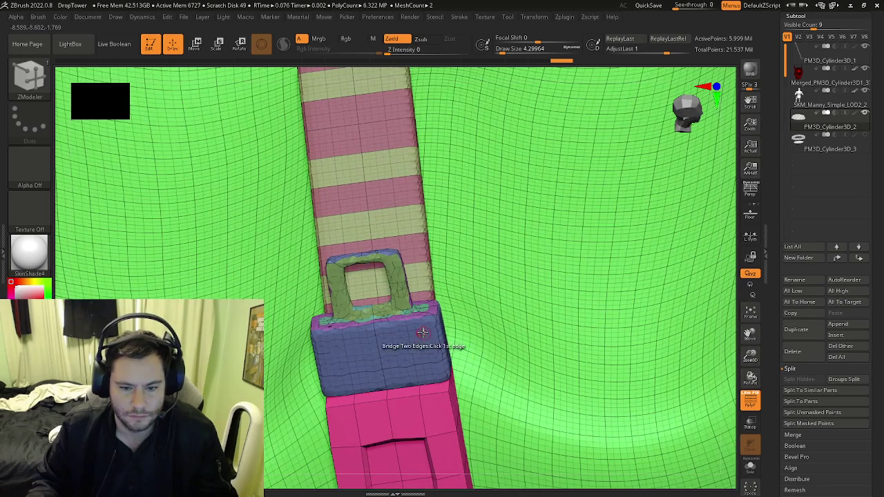
pyautogui.rightClick(421, 331)
pyautogui.click(482, 233)
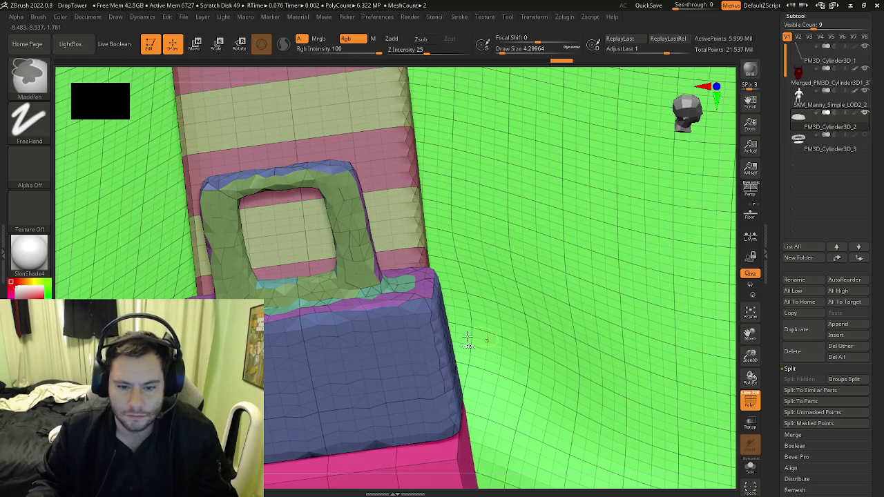
pyautogui.keyDown('alt'); pyautogui.moveTo(460, 319); pyautogui.dragTo(398, 335, button='right'); pyautogui.keyUp('alt')
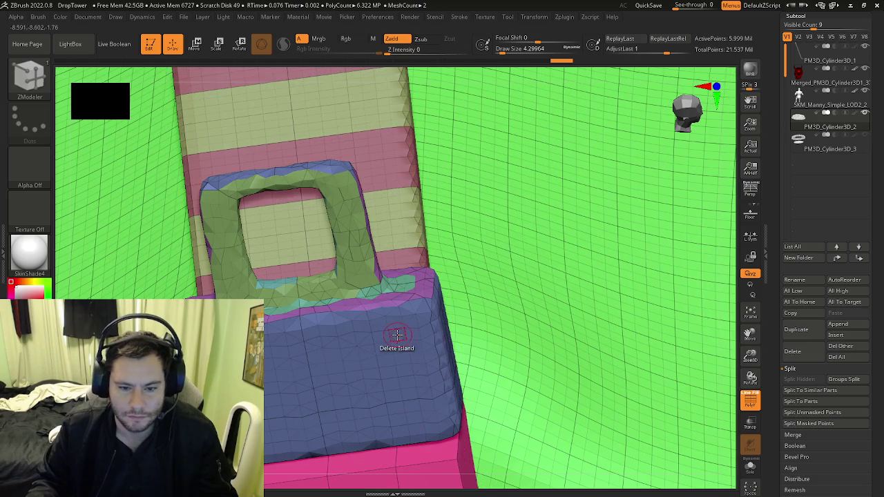
pyautogui.click(397, 335)
# - Delete another strap-and-buckle island from the seat row
pyautogui.press('b')
pyautogui.press('m')
pyautogui.press('p')
pyautogui.keyDown('alt'); pyautogui.moveTo(393, 366); pyautogui.dragTo(413, 249, button='right'); pyautogui.keyUp('alt')
pyautogui.press('b')
pyautogui.press('z')
pyautogui.press('m')
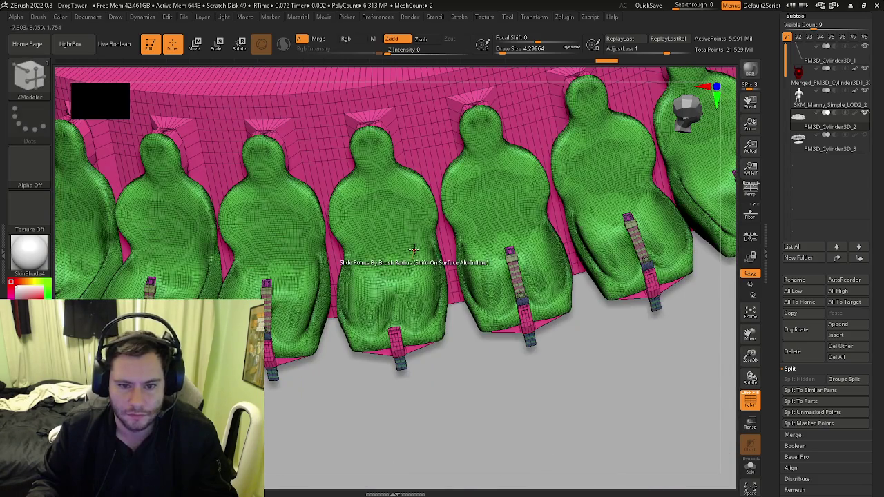
pyautogui.press('ctrl')
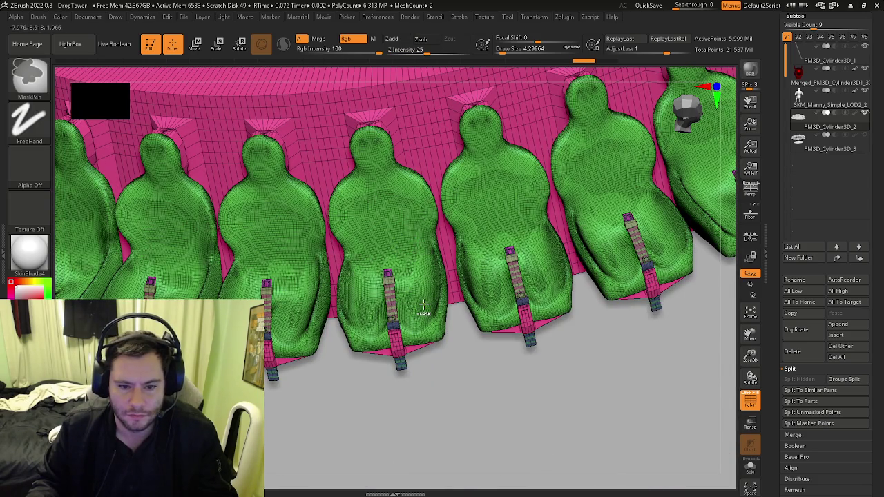
pyautogui.moveTo(424, 312)
pyautogui.keyDown('ctrl'); pyautogui.mouseDown(button='right')
pyautogui.moveTo(406, 265)
pyautogui.moveTo(504, 308)
pyautogui.moveTo(487, 370)
pyautogui.mouseUp(button='right'); pyautogui.keyUp('ctrl')
pyautogui.click(400, 263)
# - Switch back to Polygroup All and delete the green seat-body polygroup
pyautogui.moveTo(508, 378)
pyautogui.keyDown('alt'); pyautogui.mouseDown(button='right')
pyautogui.moveTo(378, 341)
pyautogui.moveTo(407, 347)
pyautogui.mouseUp(button='right'); pyautogui.keyUp('alt')
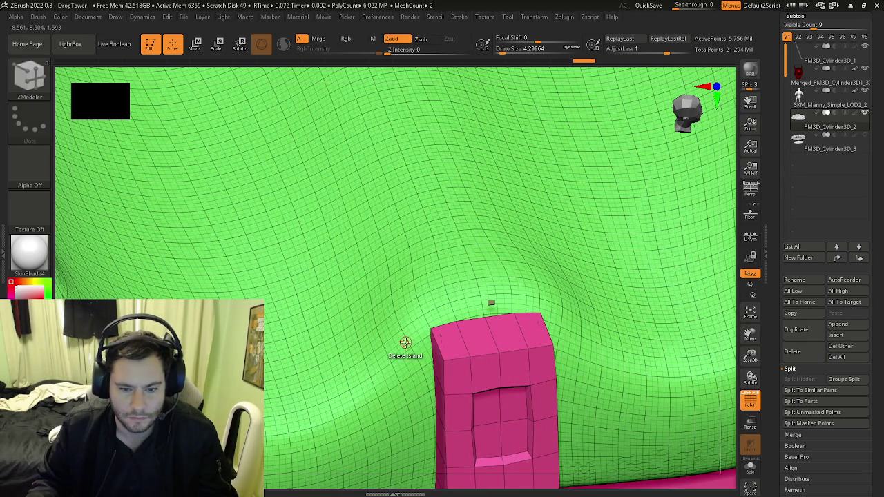
pyautogui.press('space')
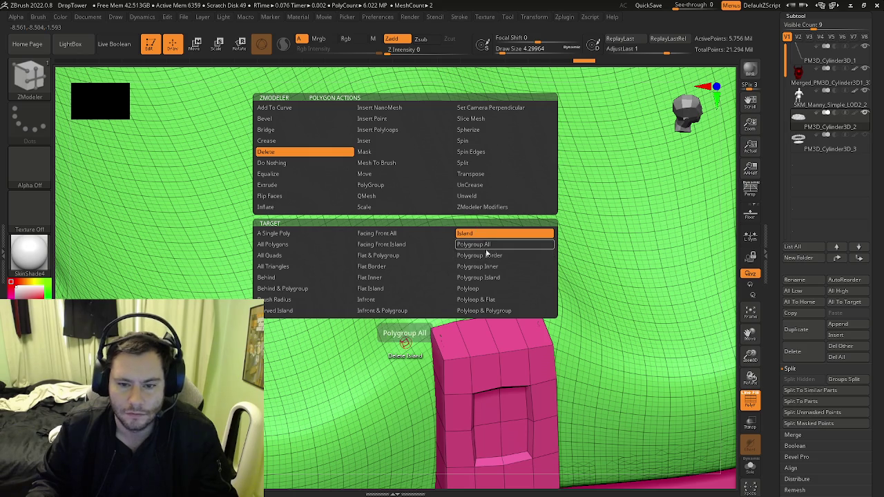
pyautogui.click(474, 244)
pyautogui.keyDown('ctrl'); pyautogui.moveTo(409, 346); pyautogui.dragTo(422, 334, button='right'); pyautogui.keyUp('ctrl')
pyautogui.click(423, 334)
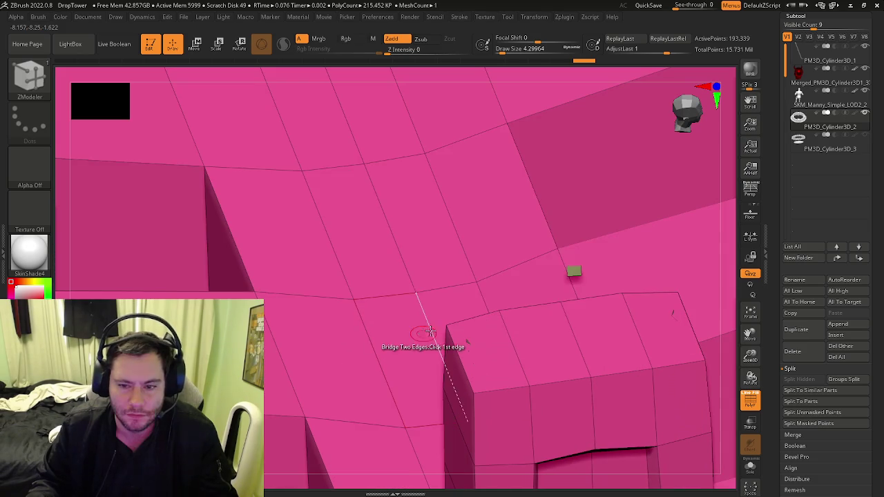
pyautogui.moveTo(573, 277)
pyautogui.keyDown('ctrl'); pyautogui.mouseDown(button='right')
pyautogui.moveTo(314, 294)
pyautogui.moveTo(491, 322)
pyautogui.moveTo(375, 256)
pyautogui.mouseUp(button='right'); pyautogui.keyUp('ctrl')
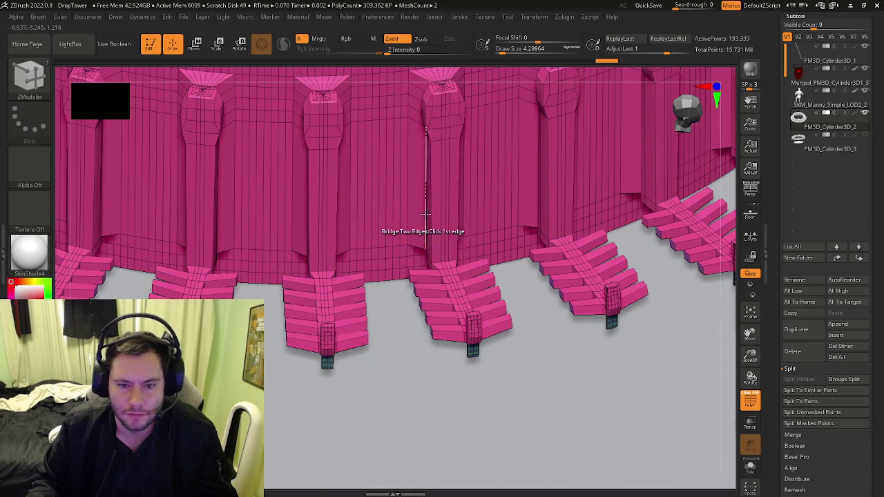
pyautogui.press('space')
pyautogui.click(395, 152)
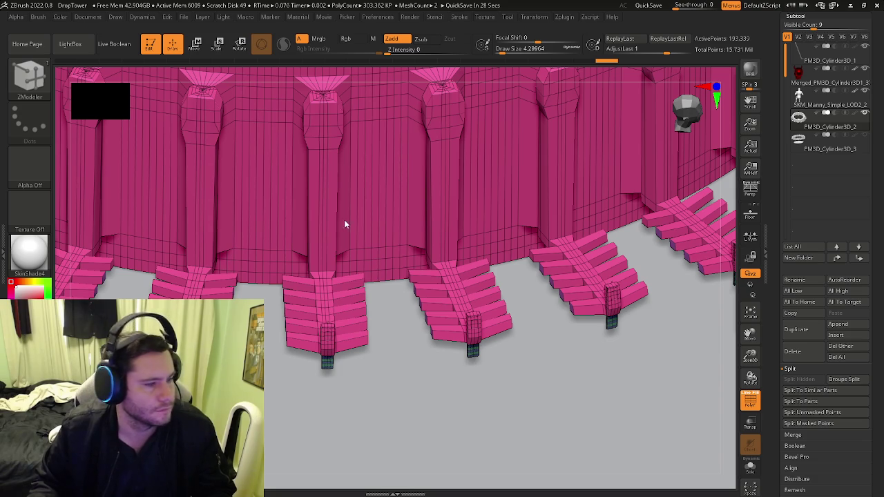
pyautogui.moveTo(226, 197); pyautogui.dragTo(344, 333, button='right')
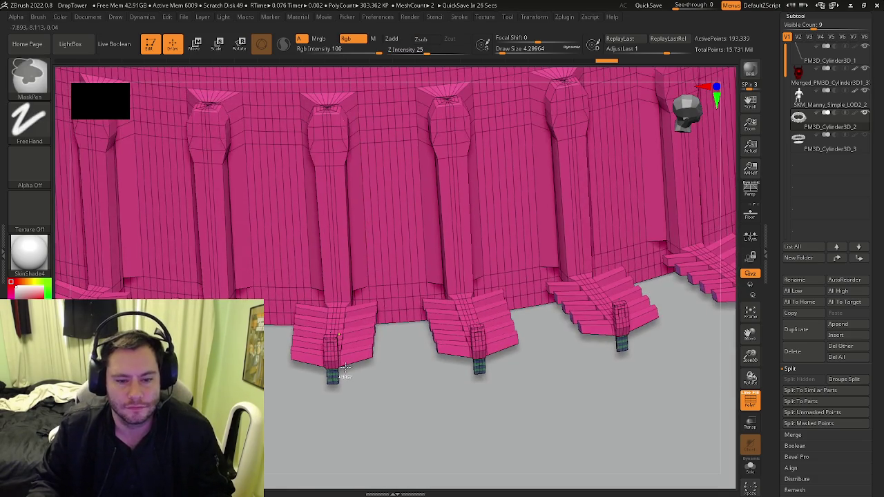
# - Mask the maroon ring base polygroup with ZModeler
pyautogui.moveTo(347, 378); pyautogui.dragTo(380, 415, button='right')
pyautogui.press('b')
pyautogui.press('z')
pyautogui.press('m')
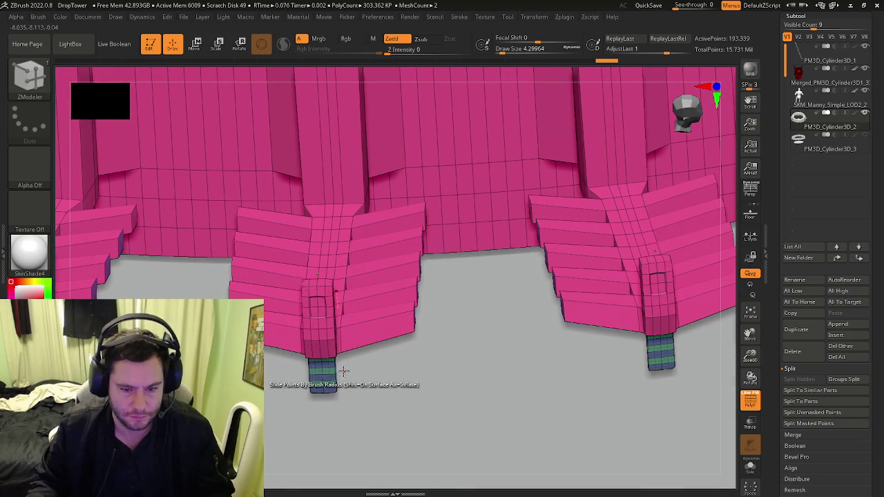
pyautogui.press('space')
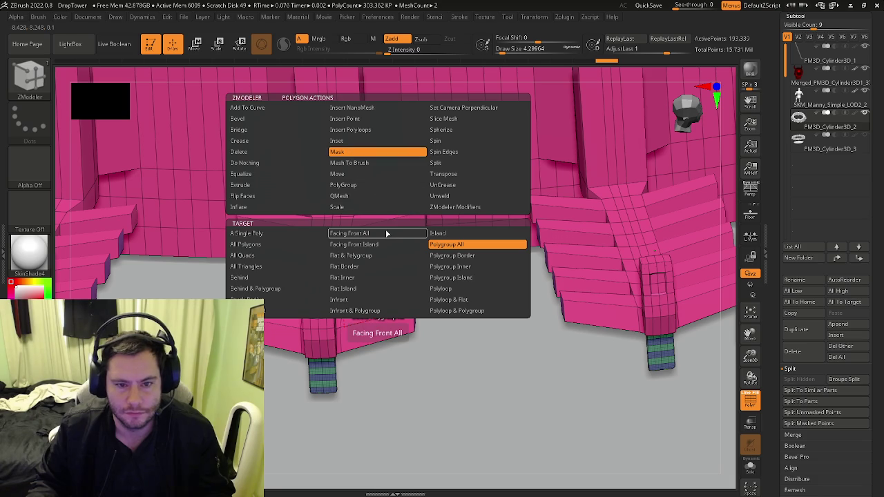
pyautogui.click(394, 303)
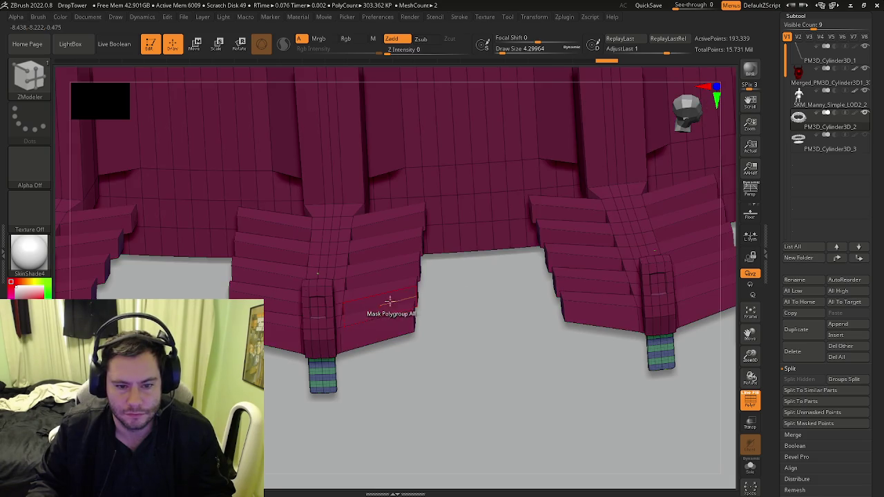
# - Delete the striped leg polygroup with Delete / Polygroup All, then view the whole base
pyautogui.keyDown('ctrl'); pyautogui.moveTo(384, 390); pyautogui.dragTo(394, 240, button='right'); pyautogui.keyUp('ctrl')
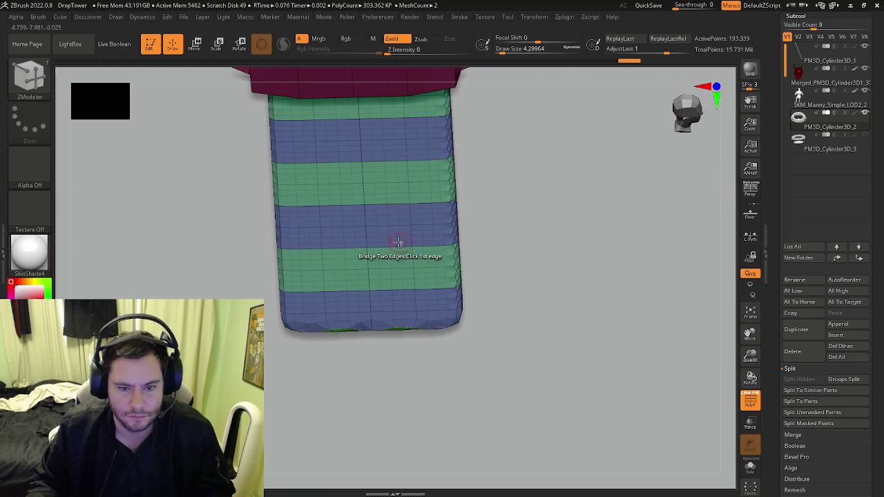
pyautogui.press('space')
pyautogui.click(283, 153)
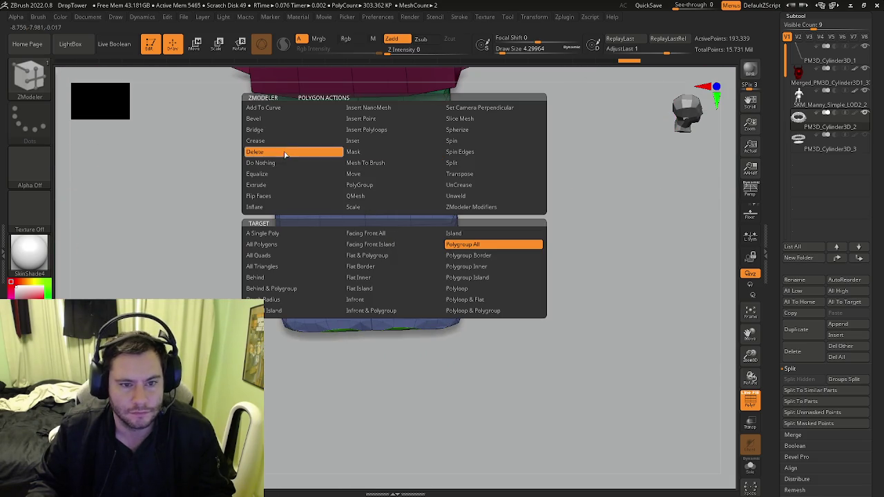
pyautogui.click(283, 246)
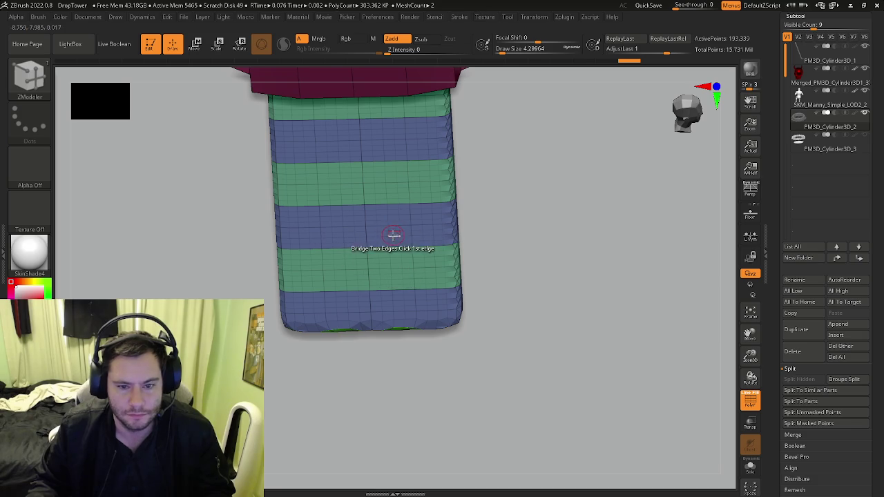
pyautogui.click(393, 233)
pyautogui.moveTo(458, 249); pyautogui.dragTo(335, 213, button='right')
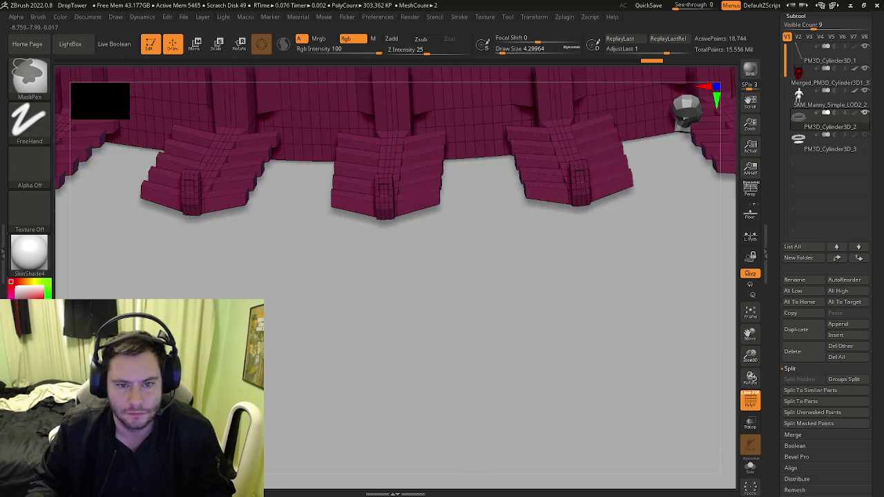
pyautogui.moveTo(439, 197)
pyautogui.mouseDown(button='right')
pyautogui.moveTo(420, 315)
pyautogui.moveTo(474, 325)
pyautogui.moveTo(460, 322)
pyautogui.moveTo(464, 329)
pyautogui.moveTo(454, 297)
pyautogui.moveTo(442, 435)
pyautogui.moveTo(409, 350)
pyautogui.moveTo(431, 316)
pyautogui.moveTo(422, 320)
pyautogui.moveTo(794, 158)
pyautogui.mouseUp(button='right')
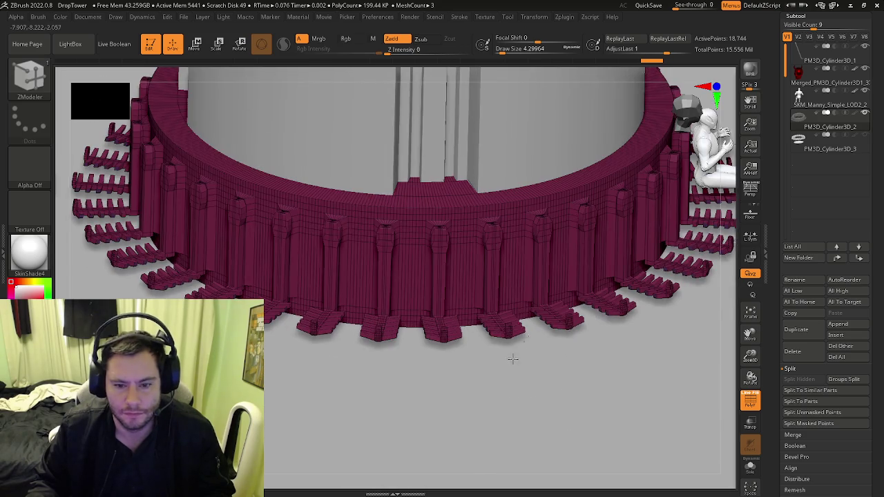
# - Isolate the seat ring and delete the stray yellow and pink island with ZModeler Delete Island
pyautogui.click(799, 139)
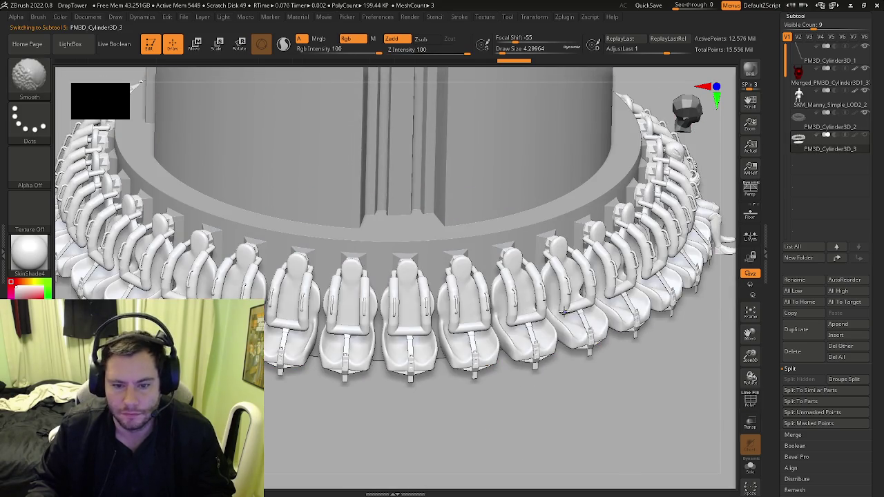
pyautogui.hotkey('shift', 'f')
pyautogui.moveTo(546, 312)
pyautogui.keyDown('shift'); pyautogui.mouseDown(button='right')
pyautogui.moveTo(490, 316)
pyautogui.moveTo(484, 354)
pyautogui.moveTo(736, 462)
pyautogui.mouseUp(button='right'); pyautogui.keyUp('shift')
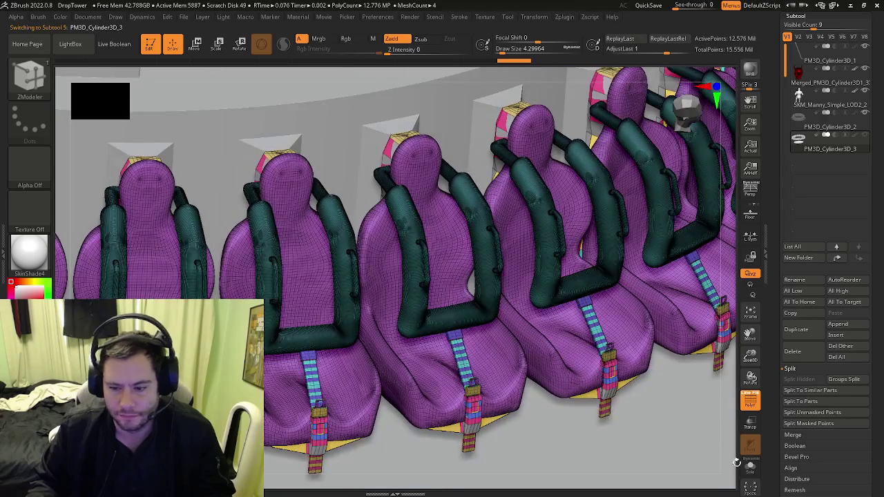
pyautogui.click(750, 467)
pyautogui.moveTo(726, 449)
pyautogui.mouseDown(button='right')
pyautogui.moveTo(508, 397)
pyautogui.moveTo(499, 418)
pyautogui.moveTo(430, 230)
pyautogui.mouseUp(button='right')
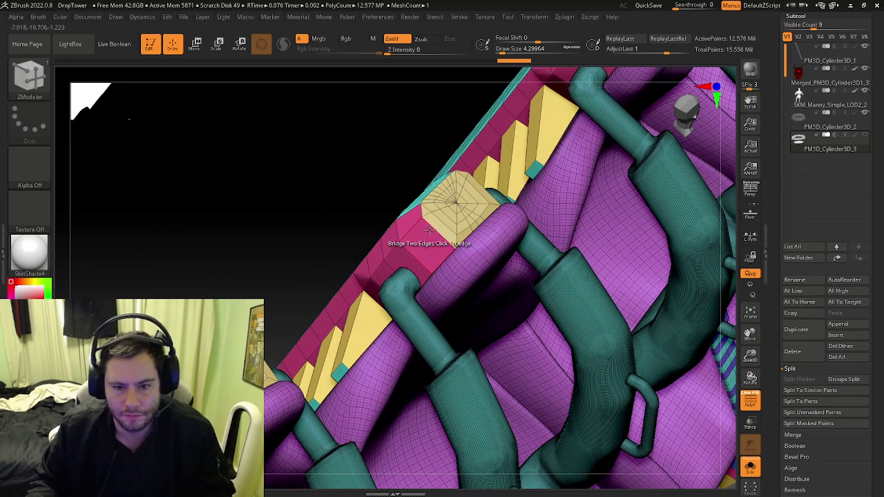
pyautogui.press('space')
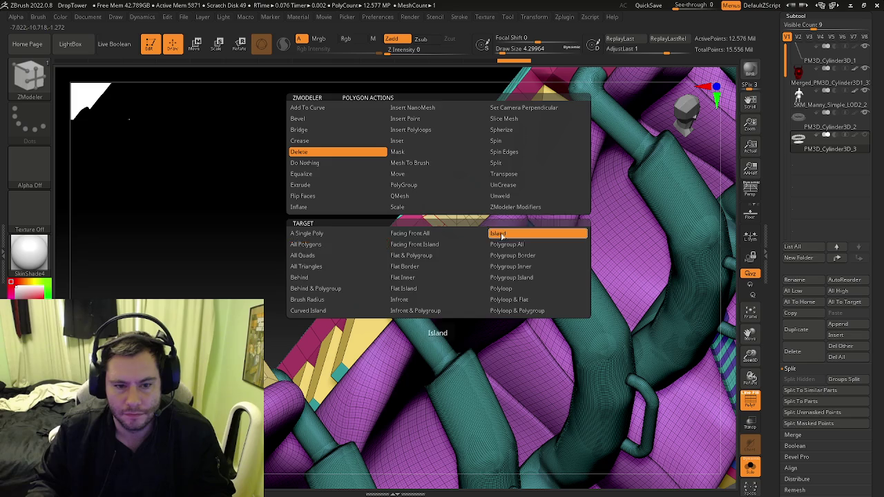
pyautogui.click(502, 235)
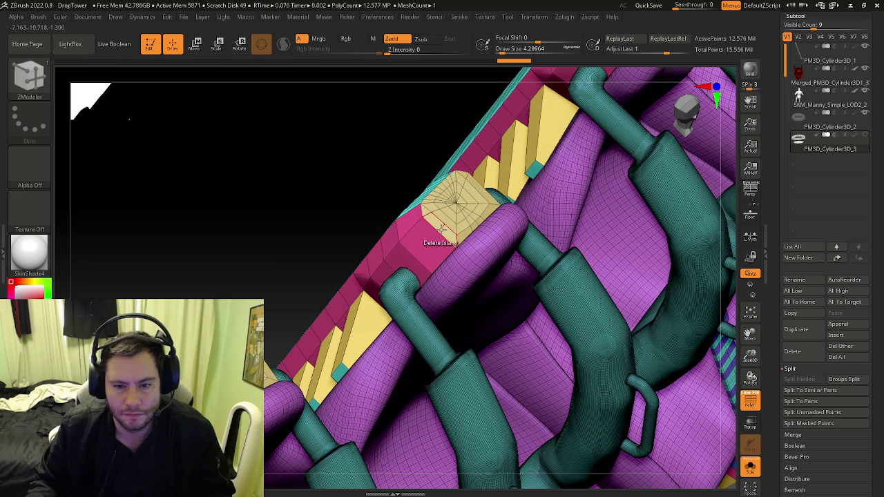
pyautogui.click(441, 228)
pyautogui.moveTo(474, 241)
pyautogui.keyDown('ctrl'); pyautogui.mouseDown(button='right')
pyautogui.moveTo(401, 302)
pyautogui.moveTo(388, 244)
pyautogui.moveTo(428, 207)
pyautogui.mouseUp(button='right'); pyautogui.keyUp('ctrl')
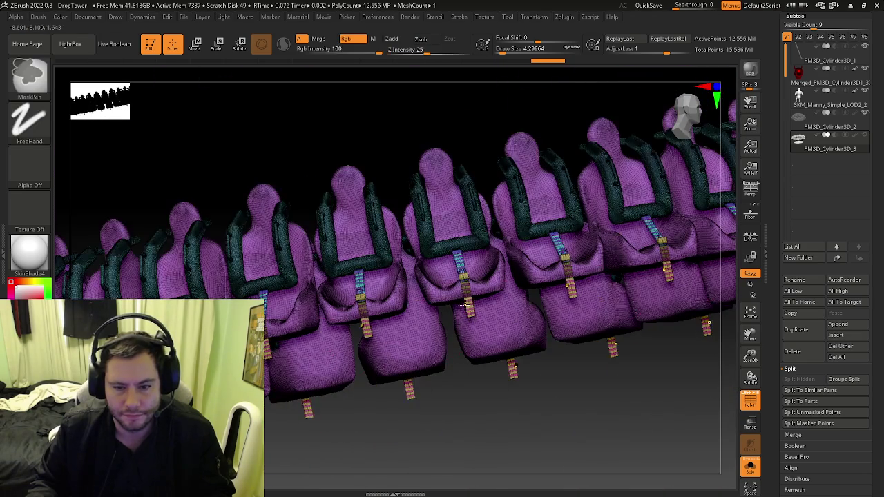
# - Make PM3D_Cylinder3D_3, the seats-and-straps subtool, active and zoom onto its straps
pyautogui.click(802, 149)
pyautogui.click(803, 150)
pyautogui.moveTo(498, 300)
pyautogui.keyDown('ctrl'); pyautogui.mouseDown(button='right')
pyautogui.moveTo(574, 308)
pyautogui.moveTo(560, 291)
pyautogui.moveTo(360, 257)
pyautogui.moveTo(418, 285)
pyautogui.mouseUp(button='right'); pyautogui.keyUp('ctrl')
pyautogui.press('b')
# - Switch to the ZModeler brush with the polygroup wireframe shown on the straps
pyautogui.press('z')
pyautogui.press('m')
pyautogui.hotkey('shift', 'f')
pyautogui.hotkey('shift', 'f')
pyautogui.press('space')
pyautogui.moveTo(418, 285)
pyautogui.mouseDown(button='right')
pyautogui.moveTo(343, 287)
pyautogui.moveTo(351, 393)
pyautogui.moveTo(288, 265)
pyautogui.moveTo(297, 273)
pyautogui.moveTo(379, 239)
pyautogui.mouseUp(button='right')
pyautogui.press('b')
pyautogui.press('z')
pyautogui.press('m')
pyautogui.press('b')
pyautogui.press('z')
pyautogui.press('m')
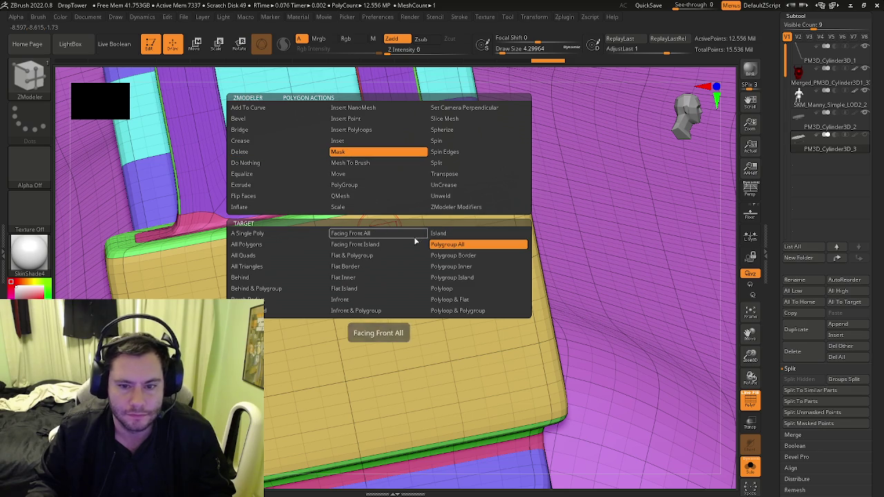
# - Mask a strap island with ZModeler and split the masked points into a new subtool
pyautogui.click(446, 233)
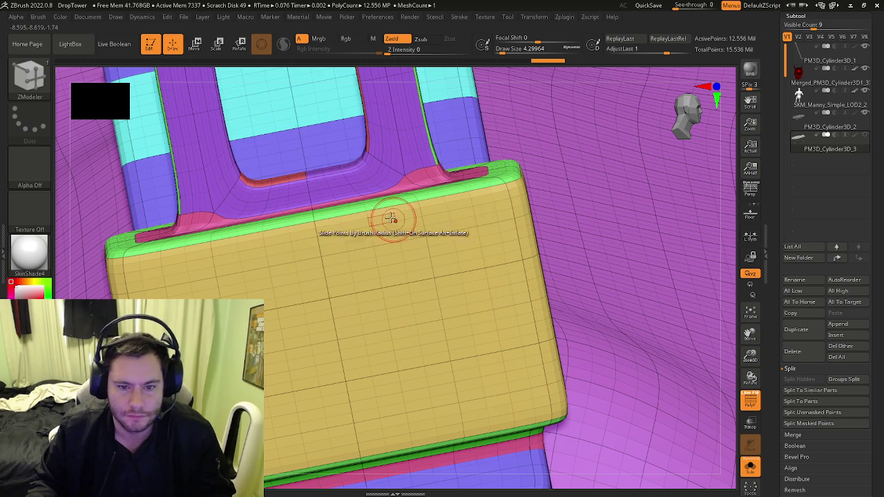
pyautogui.moveTo(384, 219)
pyautogui.keyDown('ctrl'); pyautogui.mouseDown(button='right')
pyautogui.moveTo(434, 230)
pyautogui.moveTo(453, 210)
pyautogui.mouseUp(button='right'); pyautogui.keyUp('ctrl')
pyautogui.moveTo(457, 131)
pyautogui.keyDown('ctrl'); pyautogui.mouseDown(button='right')
pyautogui.moveTo(475, 232)
pyautogui.moveTo(652, 347)
pyautogui.mouseUp(button='right'); pyautogui.keyUp('ctrl')
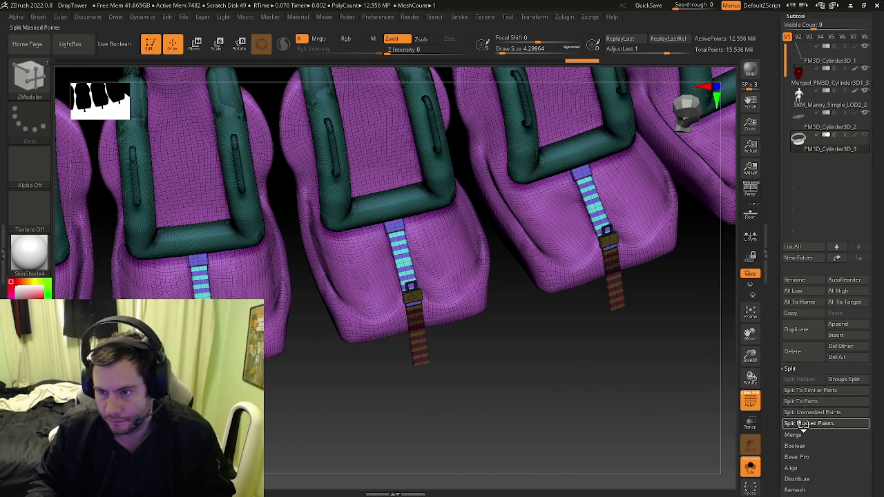
pyautogui.click(803, 424)
# - Mask the strap's top-cap island and the teal strap with Mask Island
pyautogui.keyDown('ctrl'); pyautogui.moveTo(537, 242); pyautogui.dragTo(406, 185, button='right'); pyautogui.keyUp('ctrl')
pyautogui.click(397, 185)
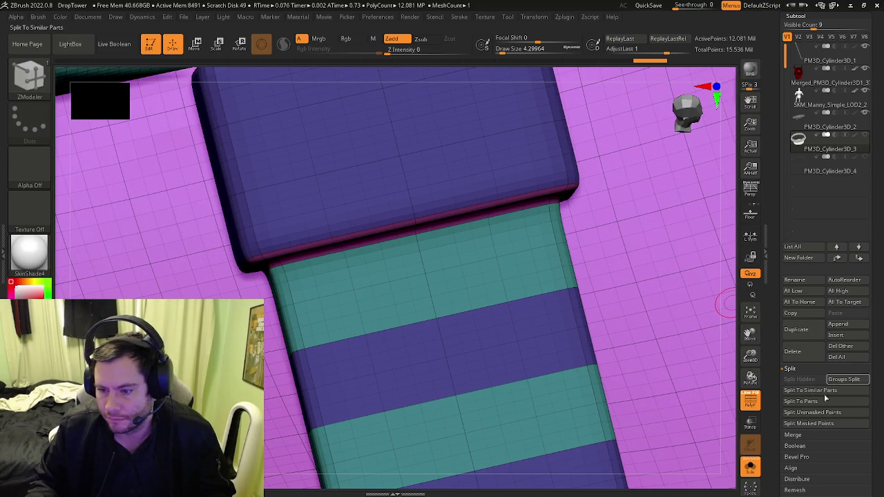
pyautogui.moveTo(530, 249)
pyautogui.mouseDown(button='right')
pyautogui.moveTo(562, 247)
pyautogui.moveTo(449, 243)
pyautogui.moveTo(405, 187)
pyautogui.moveTo(434, 155)
pyautogui.moveTo(355, 109)
pyautogui.moveTo(401, 251)
pyautogui.mouseUp(button='right')
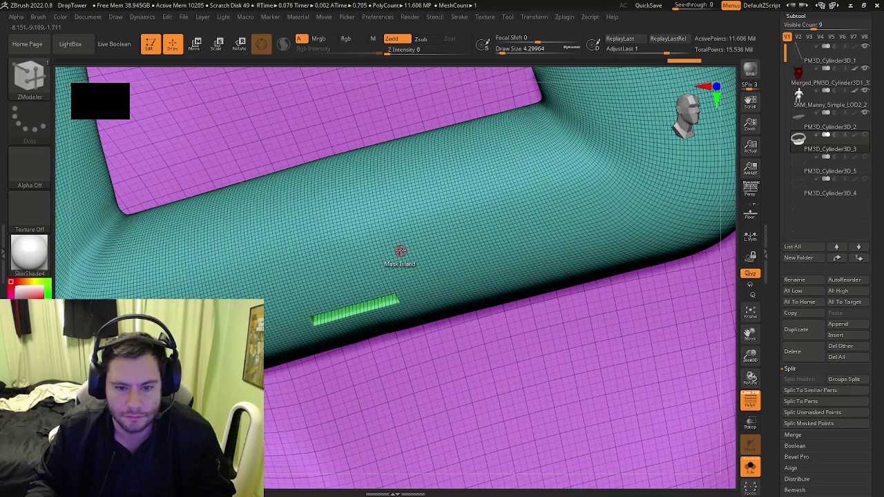
pyautogui.click(400, 251)
pyautogui.moveTo(459, 250); pyautogui.dragTo(393, 263, button='right')
pyautogui.keyDown('ctrl'); pyautogui.moveTo(389, 300); pyautogui.dragTo(411, 301, button='right'); pyautogui.keyUp('ctrl')
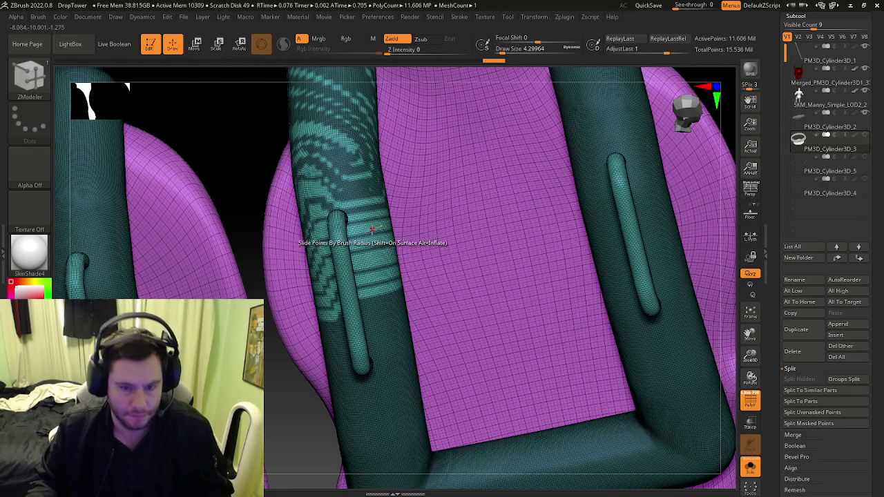
pyautogui.keyDown('ctrl'); pyautogui.moveTo(370, 232); pyautogui.dragTo(364, 230, button='right'); pyautogui.keyUp('ctrl')
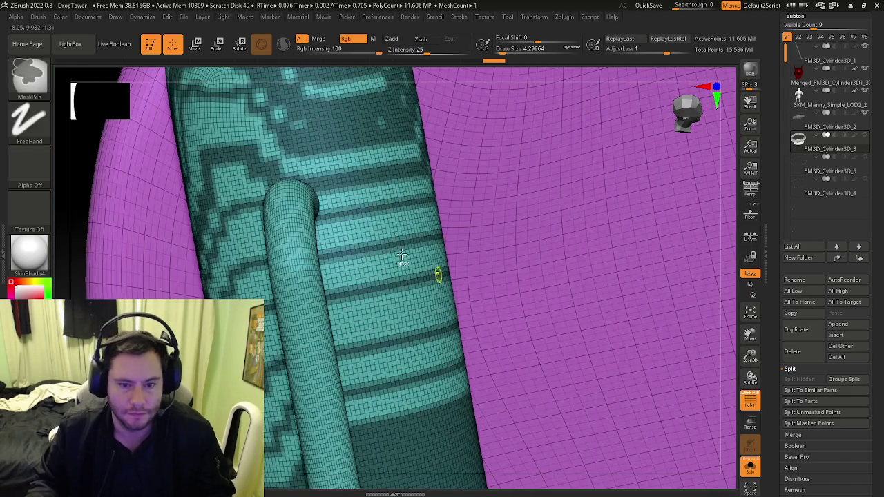
# - Mask the strap polygroup and split the masked harnesses off into another subtool
pyautogui.press('space')
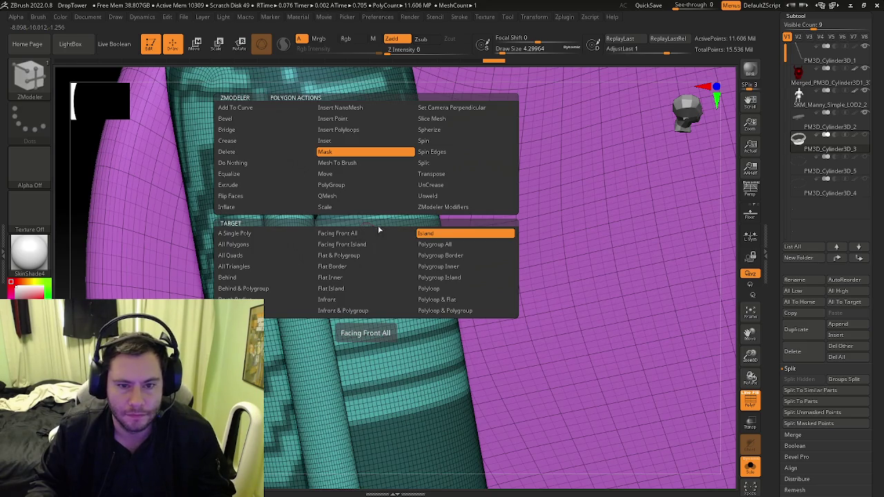
pyautogui.keyDown('ctrl'); pyautogui.moveTo(472, 247); pyautogui.dragTo(373, 221, button='right'); pyautogui.keyUp('ctrl')
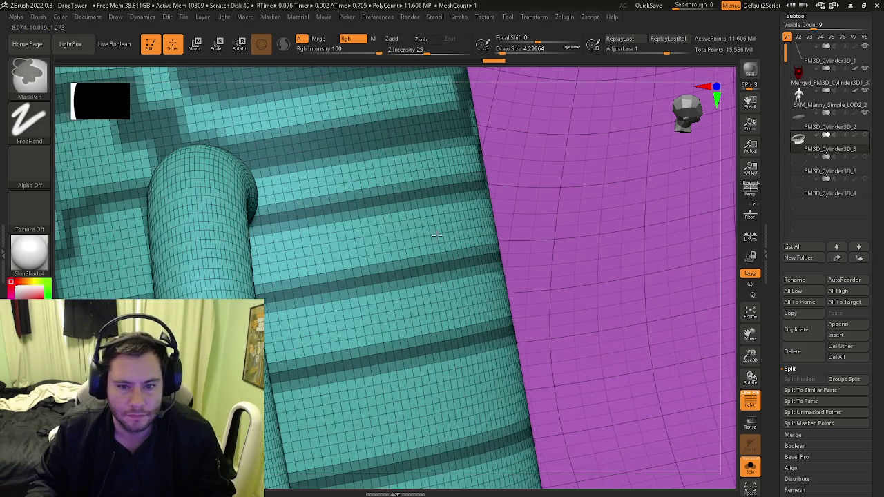
pyautogui.click(379, 221)
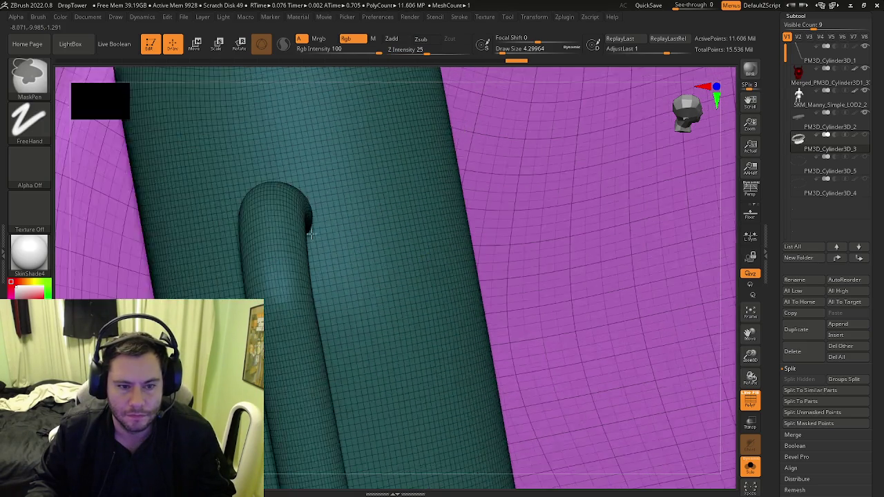
pyautogui.moveTo(373, 241)
pyautogui.mouseDown(button='right')
pyautogui.moveTo(410, 243)
pyautogui.moveTo(419, 262)
pyautogui.moveTo(412, 237)
pyautogui.mouseUp(button='right')
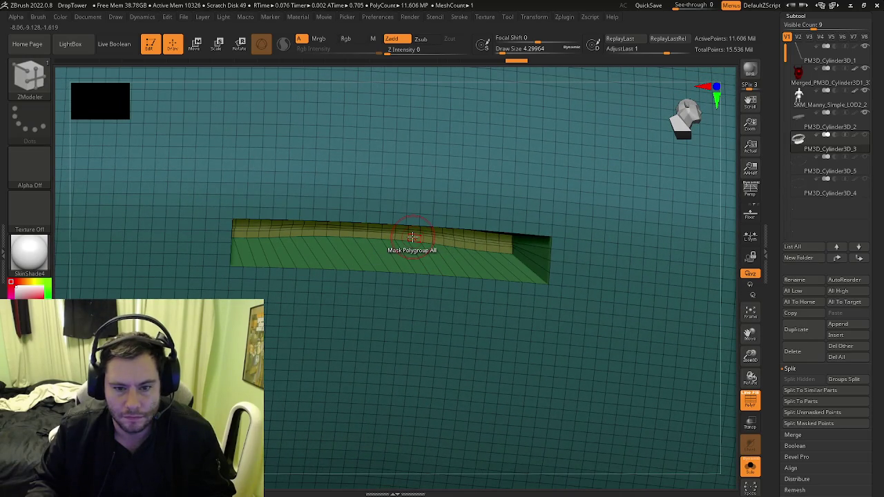
pyautogui.moveTo(420, 256)
pyautogui.mouseDown(button='right')
pyautogui.moveTo(381, 247)
pyautogui.moveTo(503, 253)
pyautogui.moveTo(528, 283)
pyautogui.mouseUp(button='right')
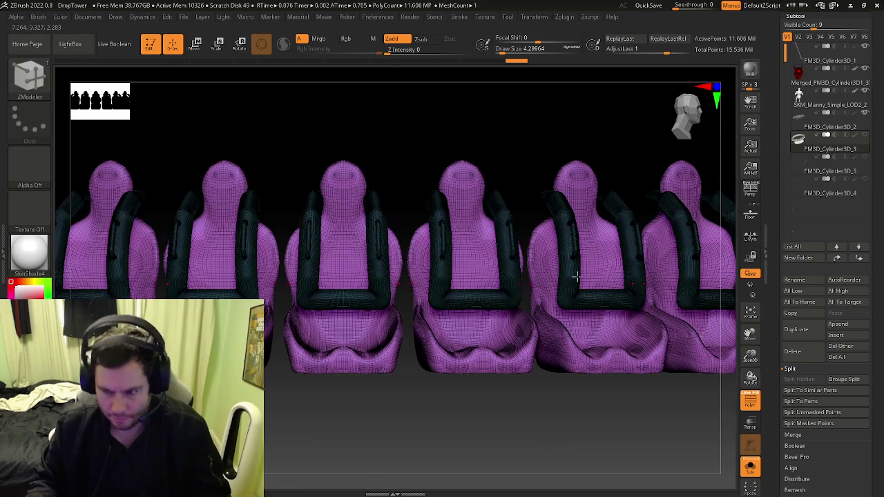
pyautogui.click(798, 423)
# - Dismiss the Projection Master dialog and frame the whole seat ring with wireframe off
pyautogui.moveTo(484, 324); pyautogui.dragTo(539, 319, button='right')
pyautogui.press('g')
pyautogui.click(452, 276)
pyautogui.moveTo(456, 290); pyautogui.dragTo(477, 284, button='right')
pyautogui.hotkey('shift', 'f')
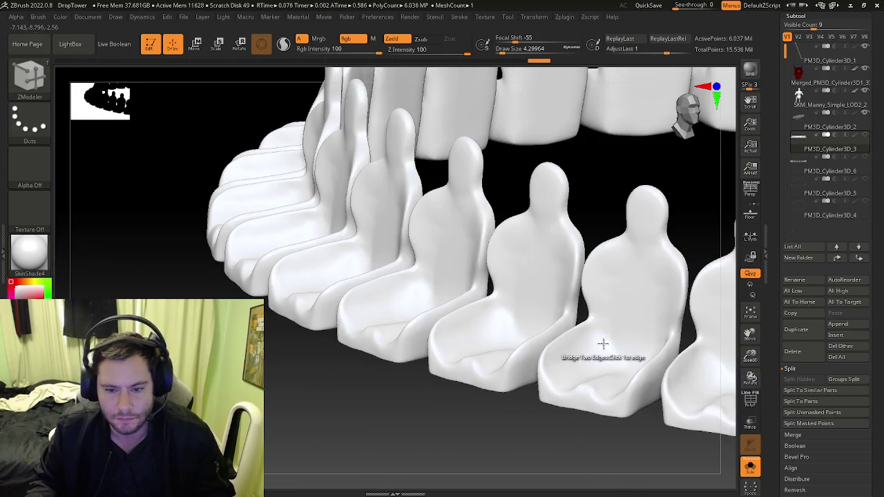
pyautogui.press('f')
pyautogui.moveTo(428, 327)
pyautogui.mouseDown(button='right')
pyautogui.moveTo(517, 339)
pyautogui.moveTo(608, 316)
pyautogui.moveTo(627, 338)
pyautogui.mouseUp(button='right')
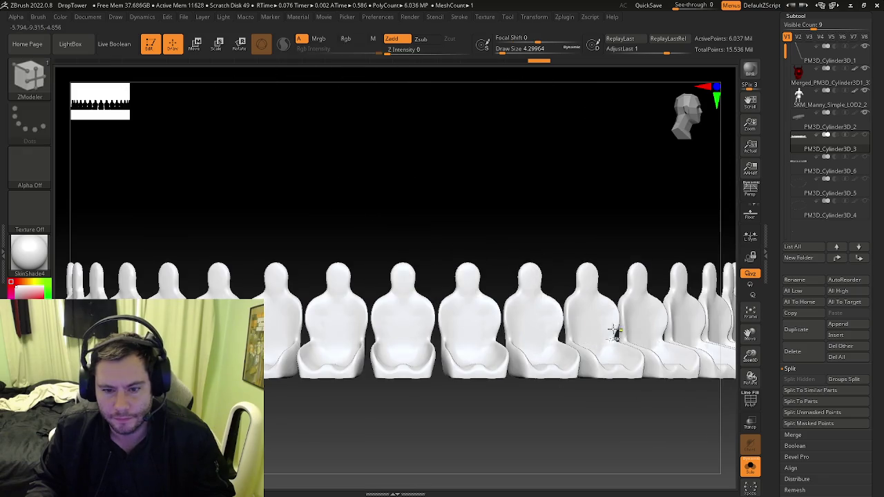
pyautogui.moveTo(517, 337); pyautogui.dragTo(566, 304, button='right')
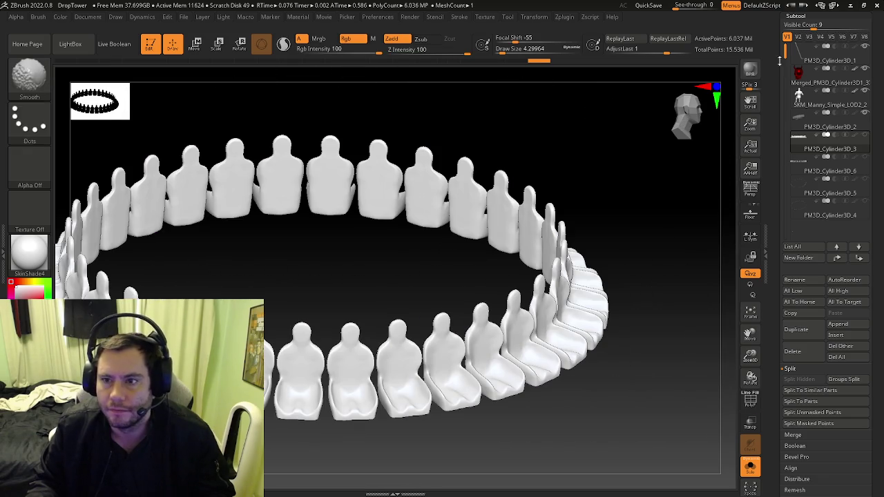
# - Set ZRemesher to target 100 polygons, adaptive size 0, curves strength 0, and run it
pyautogui.click(801, 15)
pyautogui.click(799, 26)
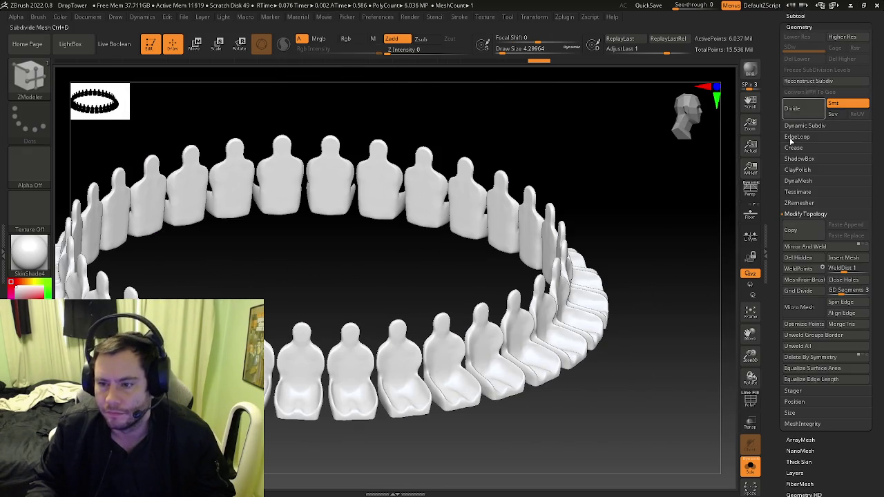
pyautogui.click(800, 203)
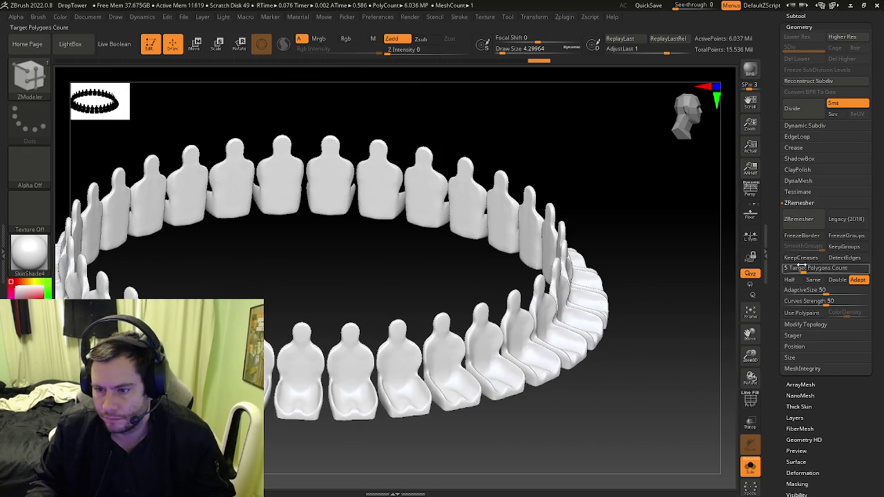
pyautogui.moveTo(802, 268); pyautogui.dragTo(857, 268)
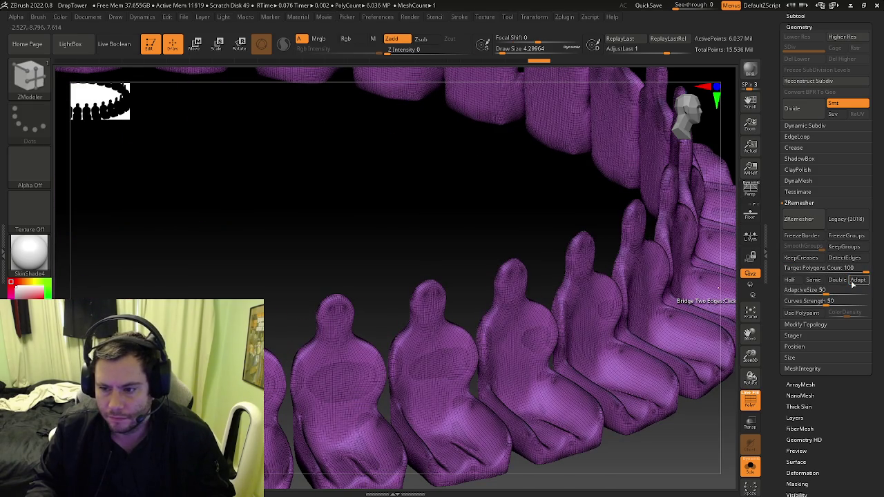
pyautogui.moveTo(785, 291); pyautogui.dragTo(777, 301)
pyautogui.click(799, 220)
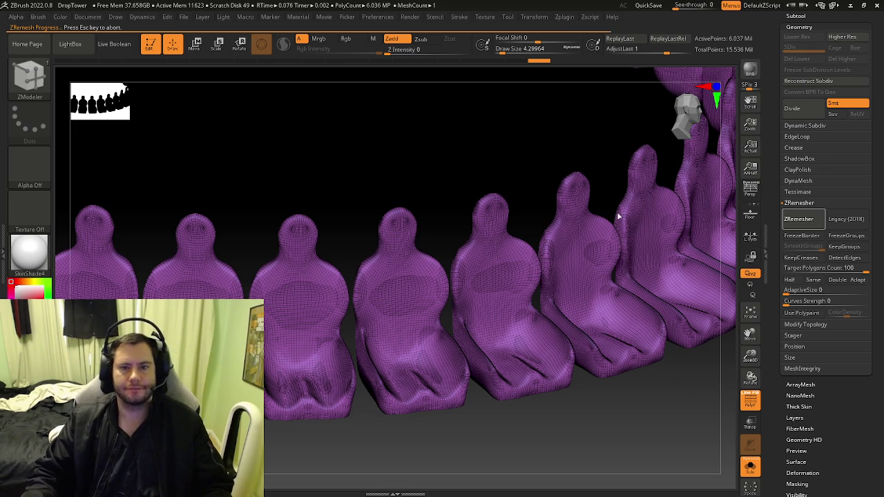
# - Inspect the remeshed seats from several angles with the polygon wireframe toggled
pyautogui.hotkey('shift', 'f')
pyautogui.moveTo(437, 308); pyautogui.dragTo(435, 302, button='right')
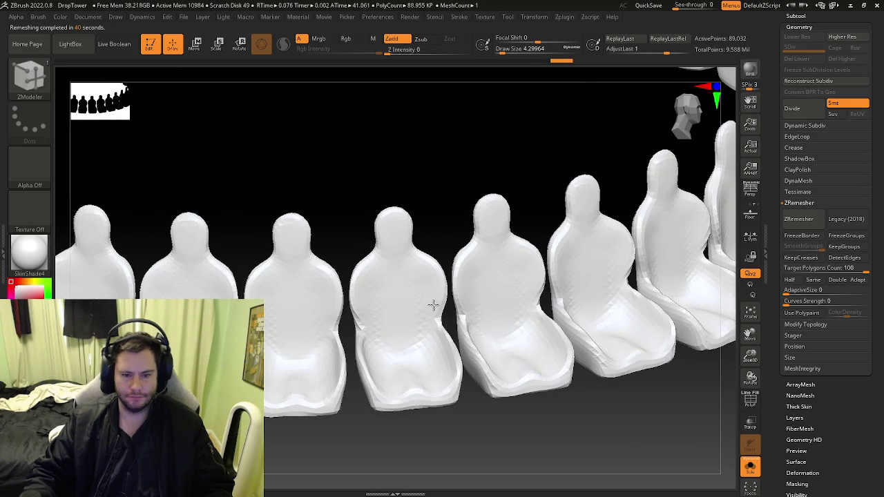
pyautogui.moveTo(424, 368); pyautogui.dragTo(487, 367, button='right')
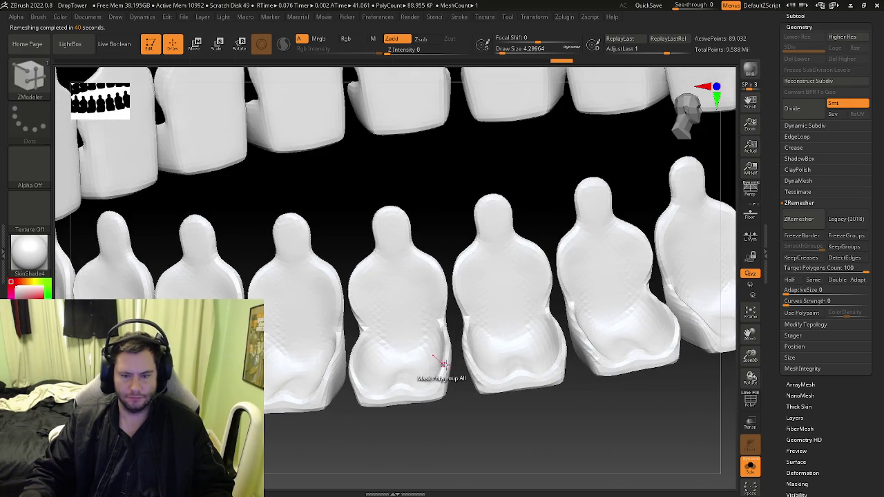
pyautogui.hotkey('shift', 'f')
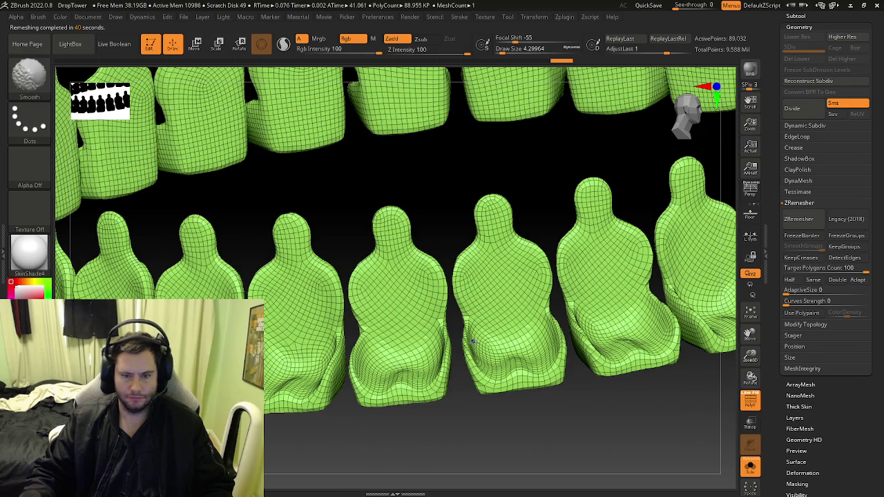
pyautogui.moveTo(496, 330); pyautogui.dragTo(415, 307, button='right')
# - Undo the remesh to restore the dense seats and run ZRemesher again
pyautogui.hotkey('ctrl', 'w')
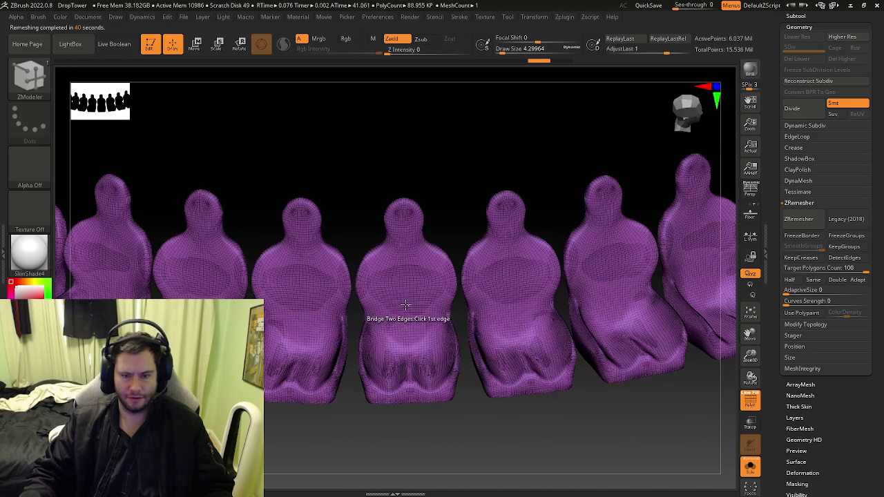
pyautogui.press('f')
pyautogui.keyDown('ctrl'); pyautogui.moveTo(398, 297); pyautogui.dragTo(457, 319, button='right'); pyautogui.keyUp('ctrl')
pyautogui.click(798, 220)
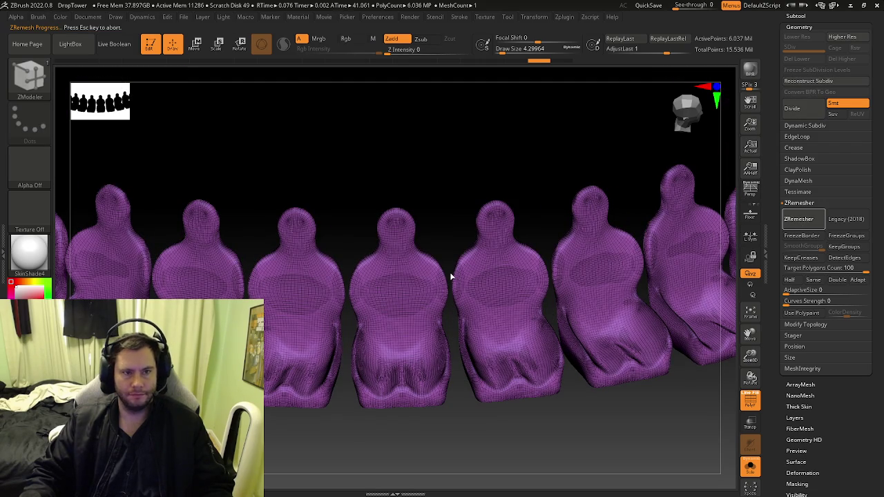